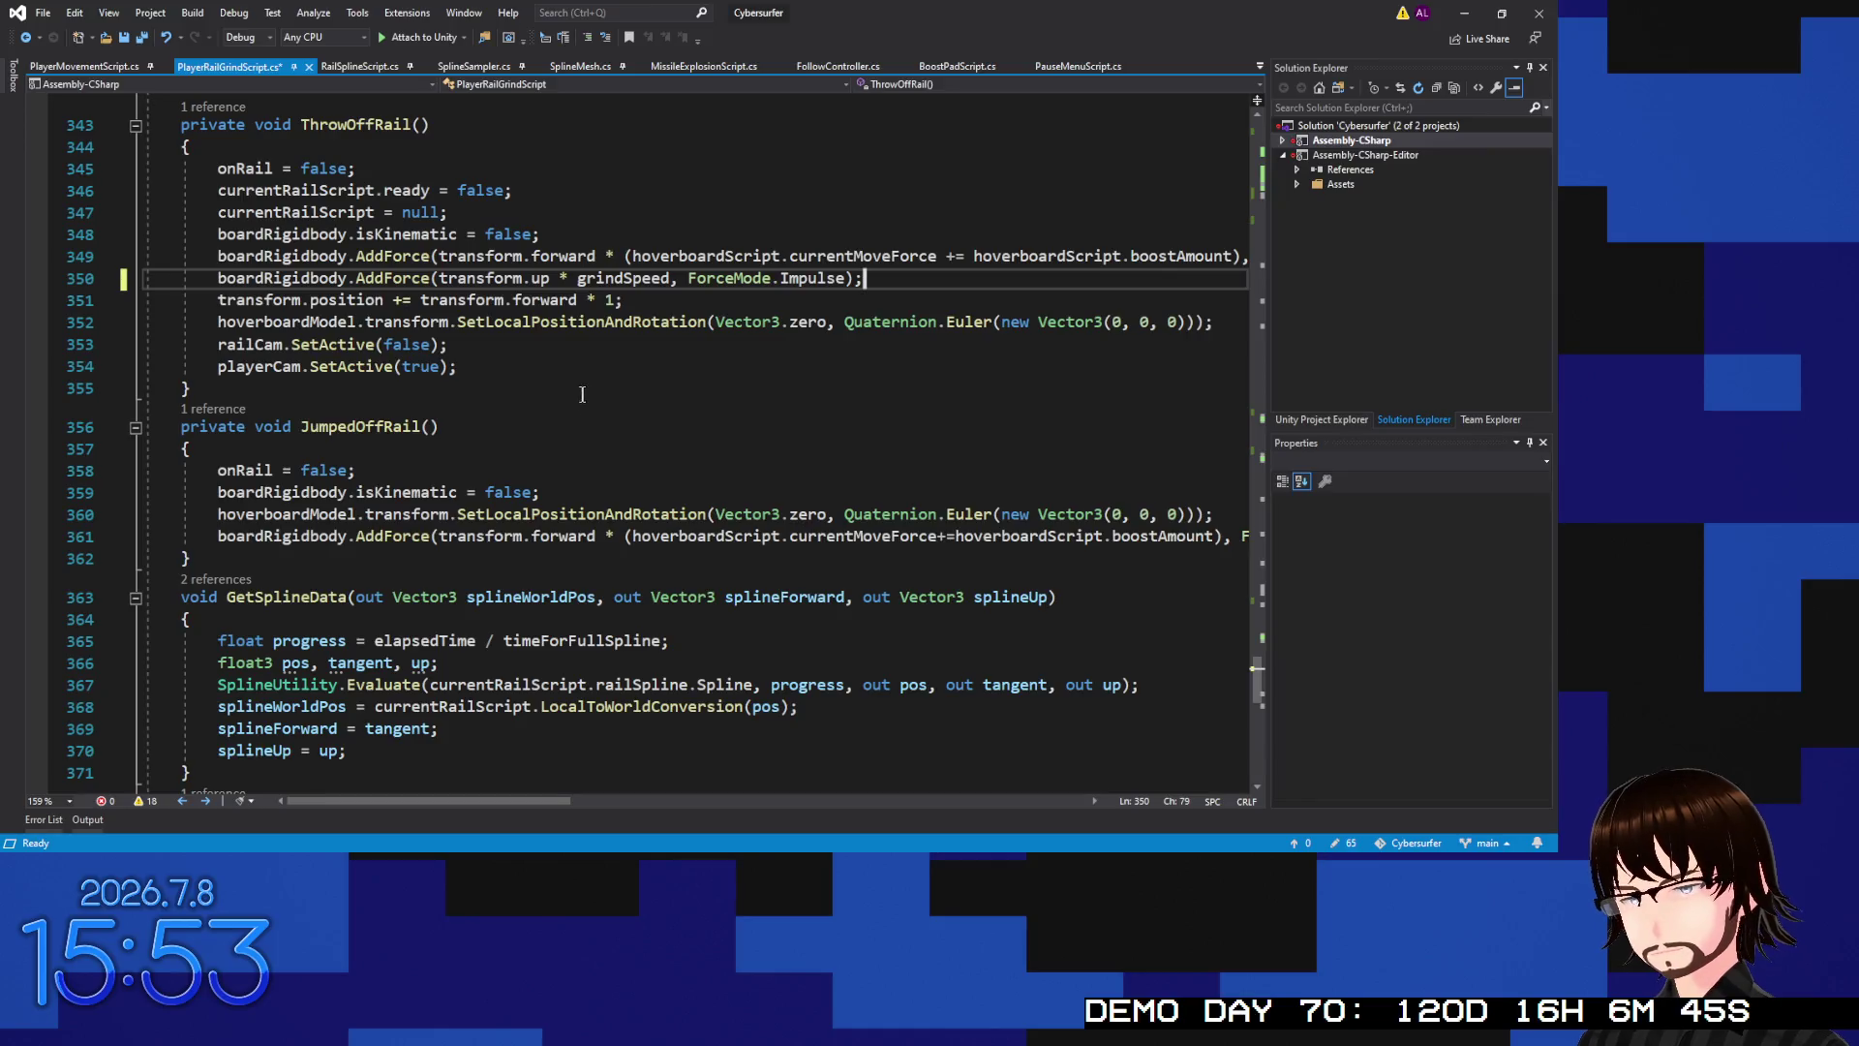
# Scroll through MoveToNextRail and drag the horizontal scrollbar to read the long lines' ends
pyautogui.scroll(20, 695, 287)
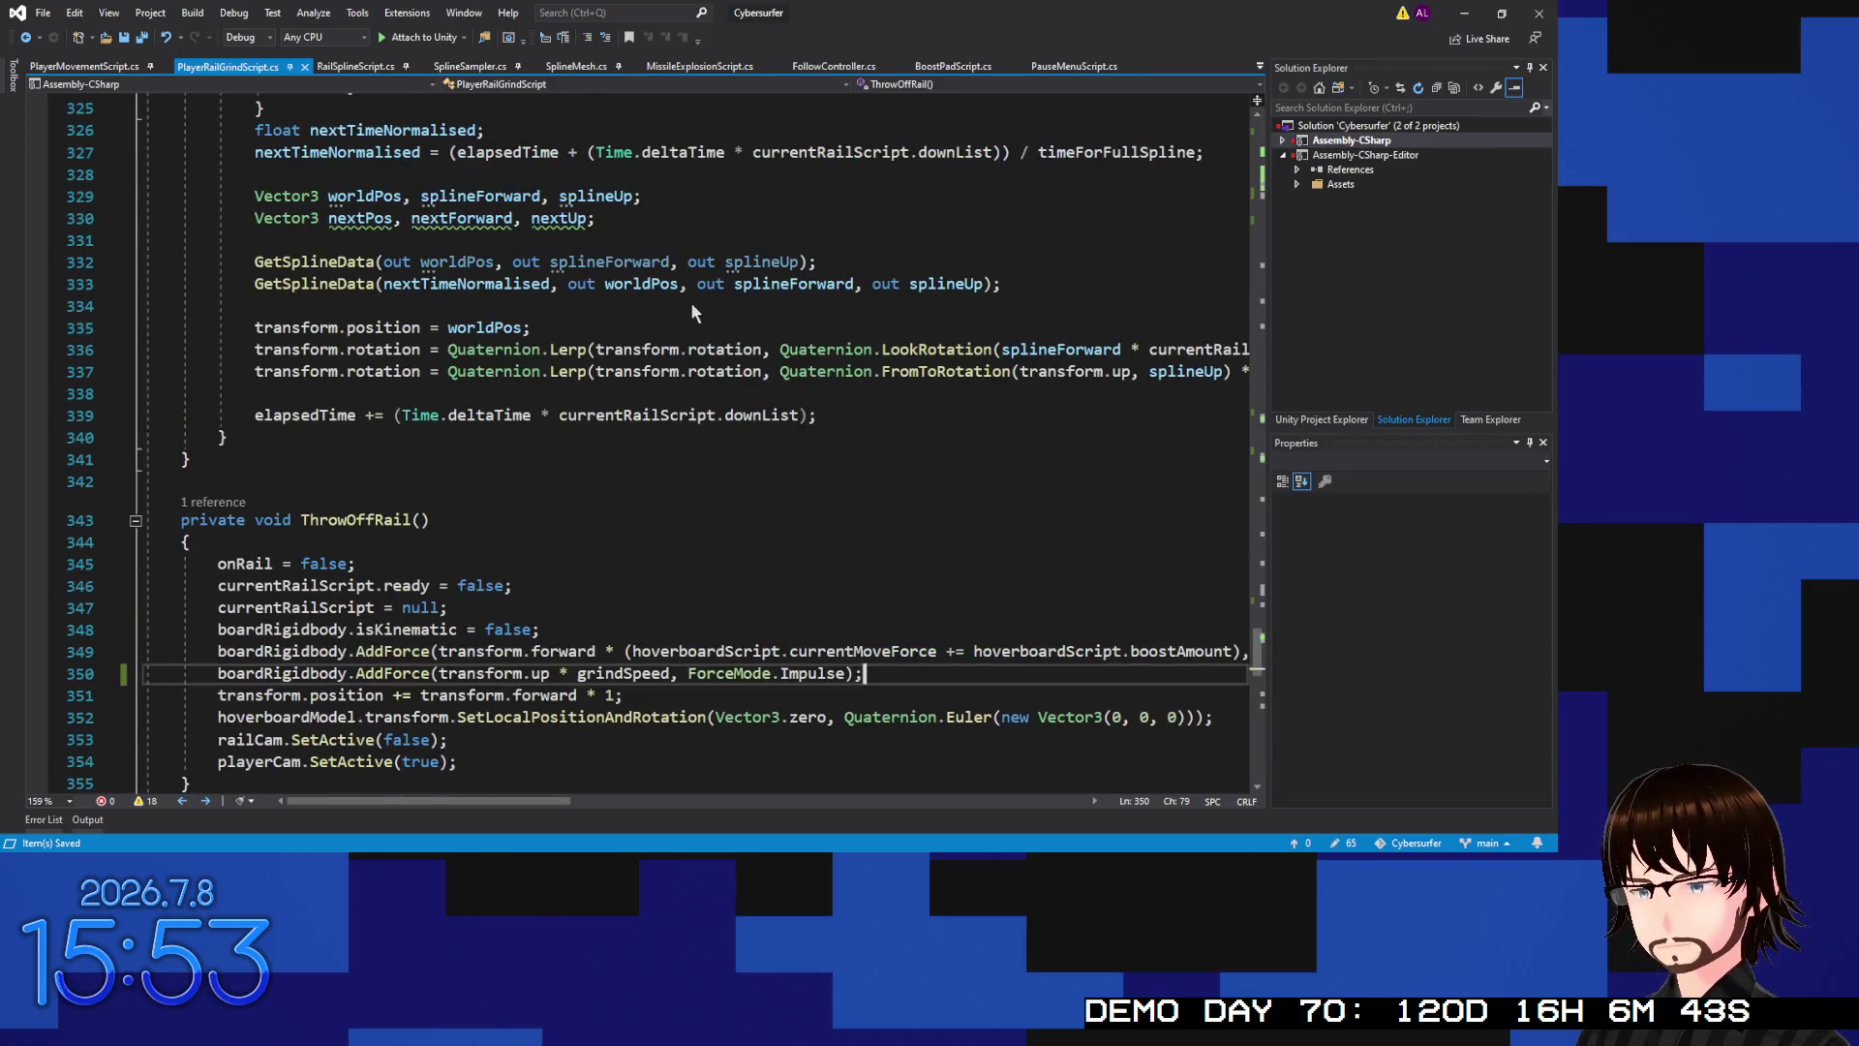
pyautogui.scroll(20, 542, 334)
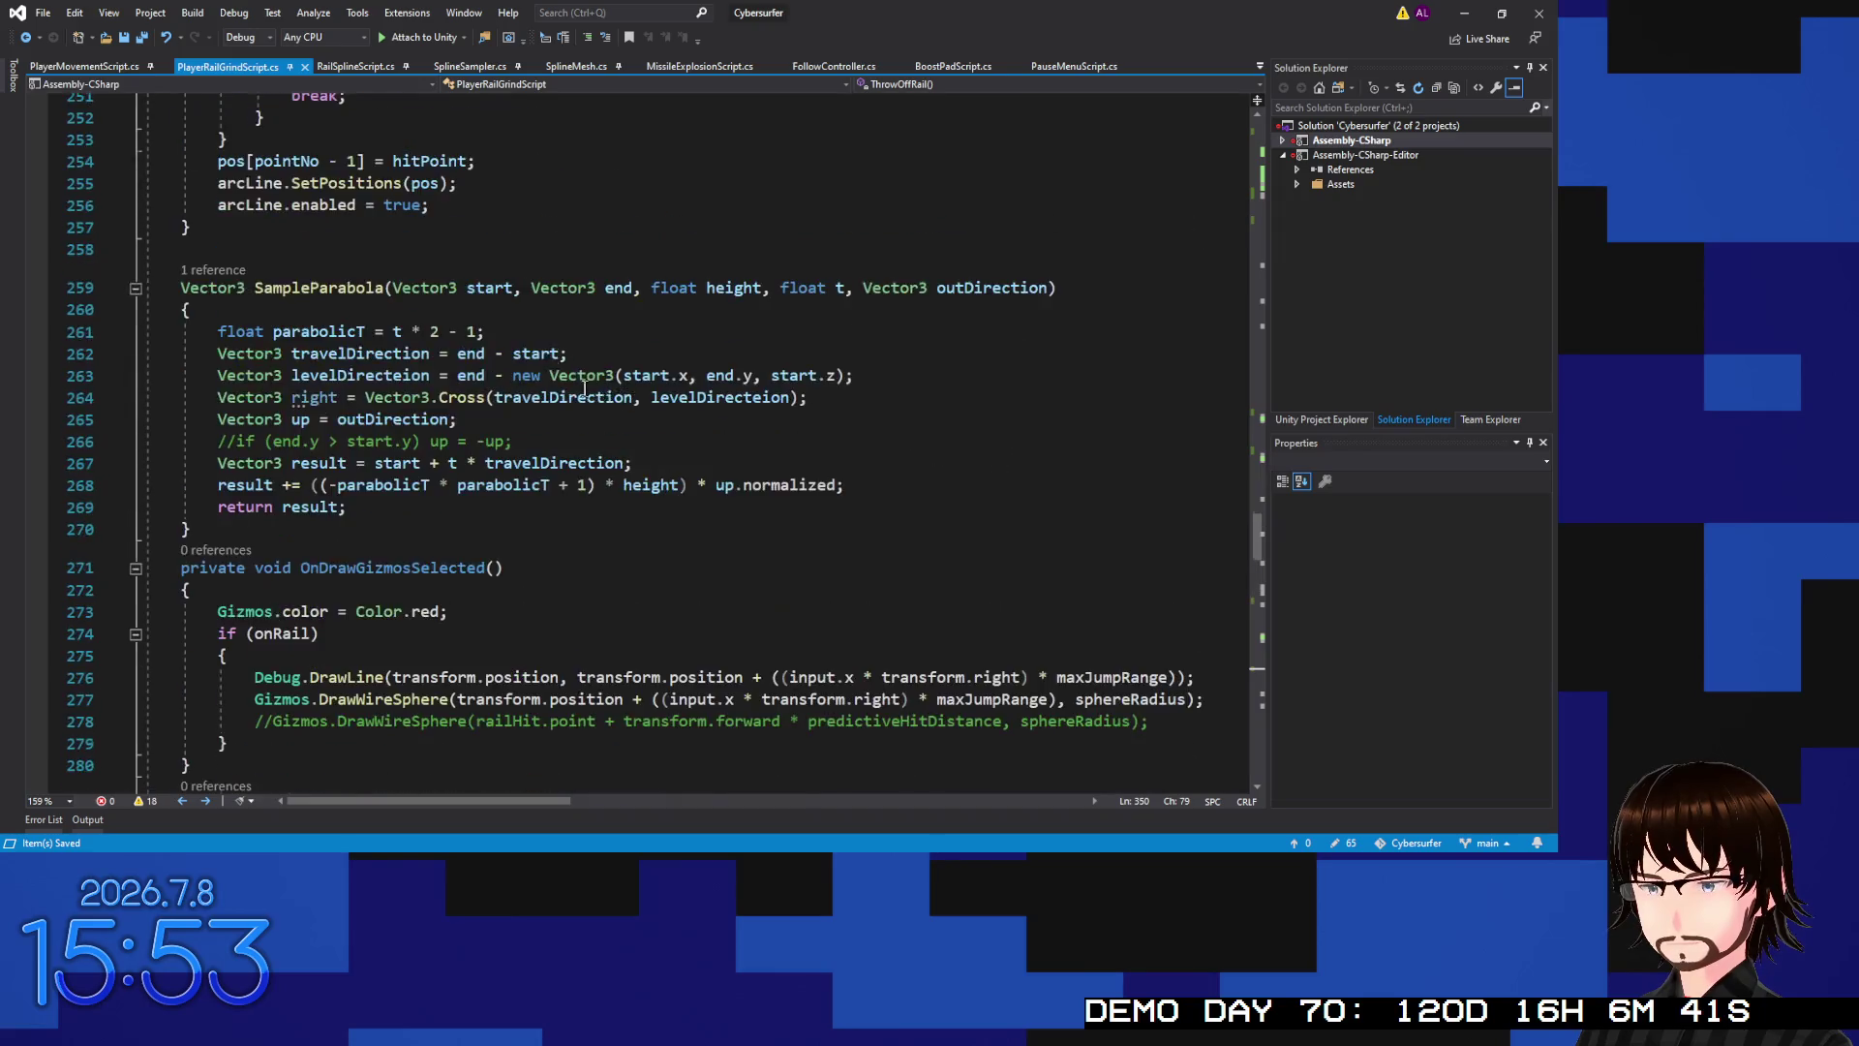
pyautogui.scroll(20, 726, 539)
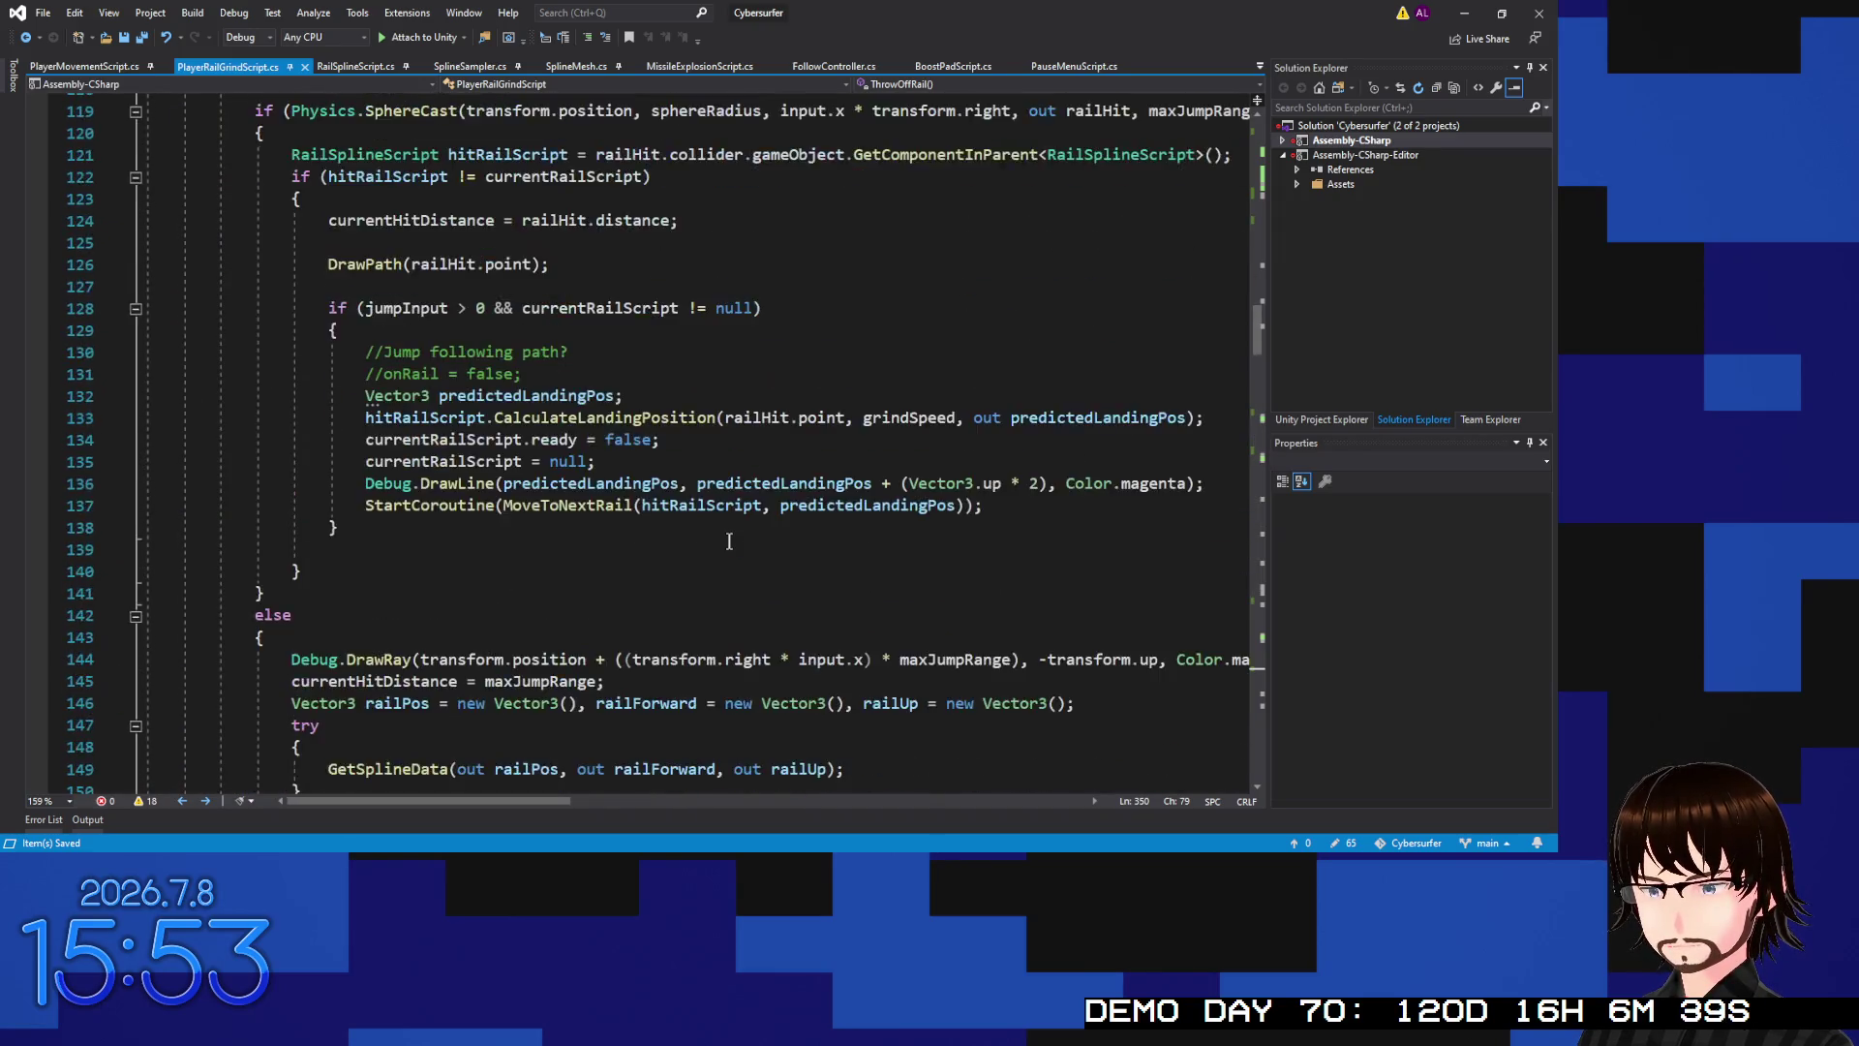
pyautogui.scroll(7, 723, 538)
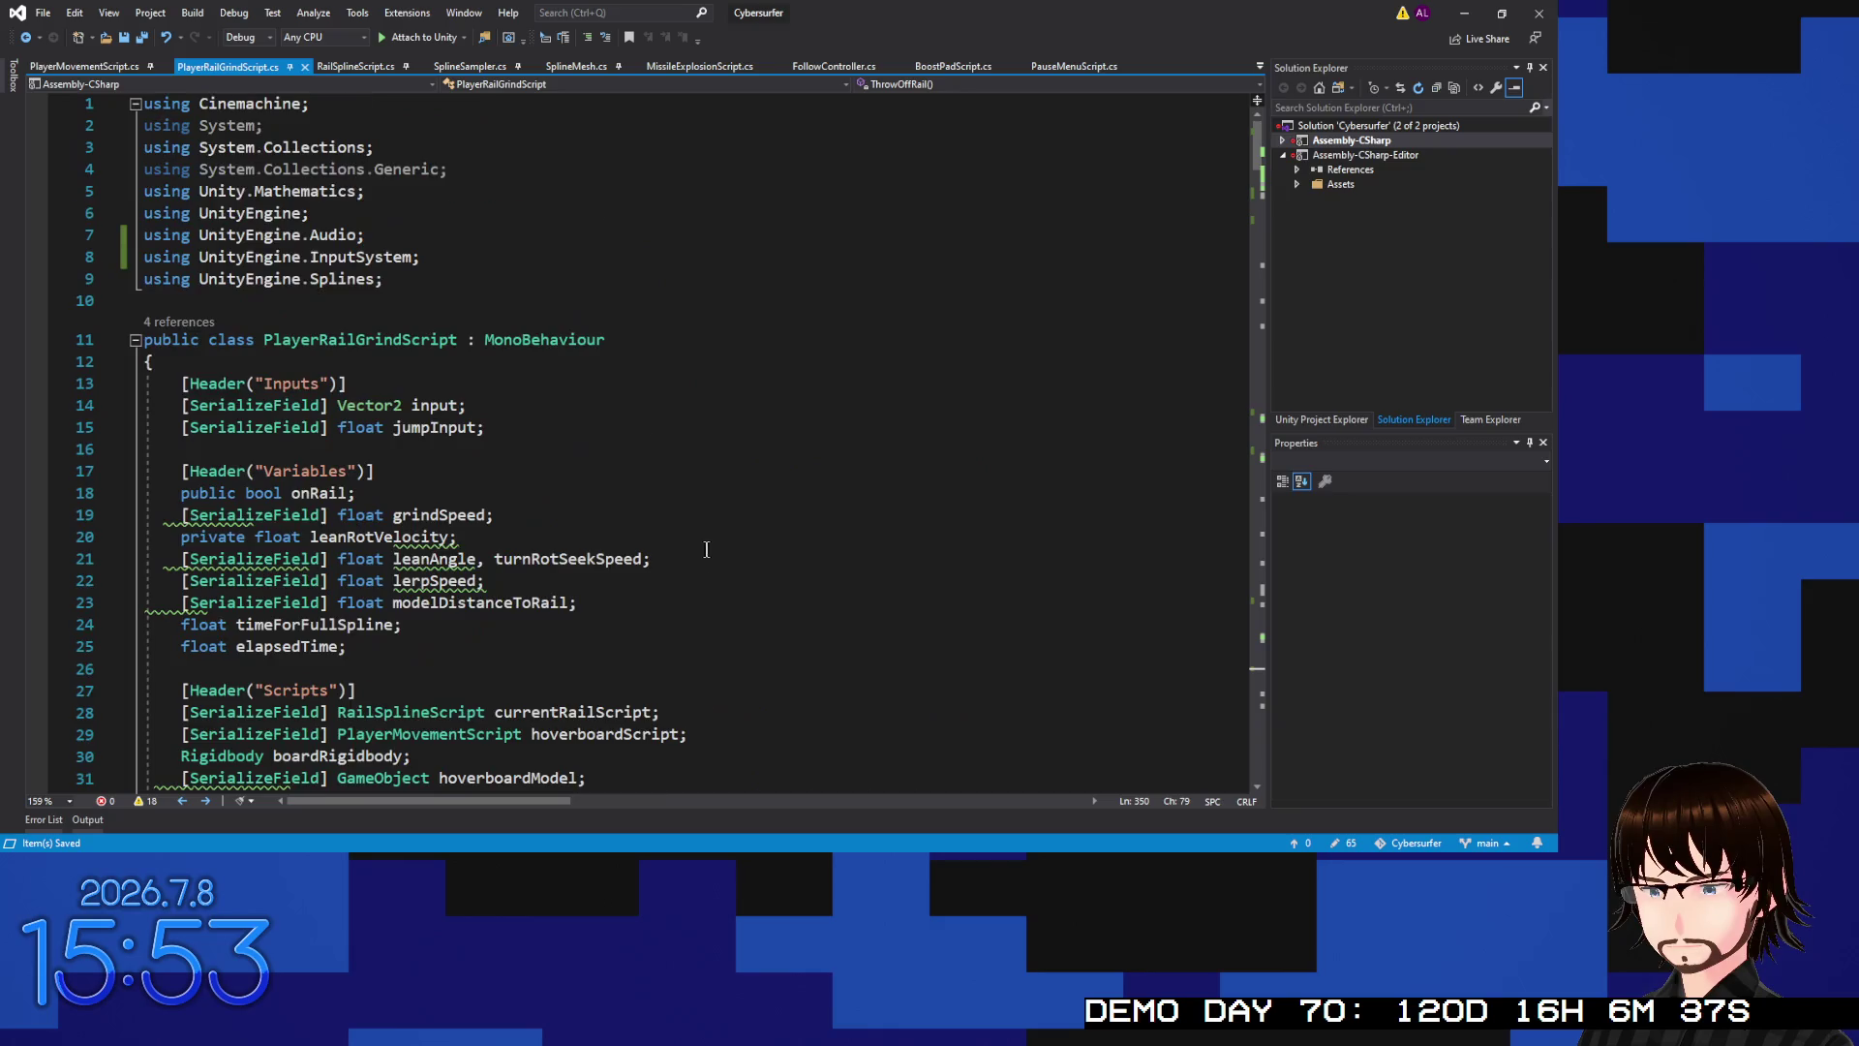
pyautogui.scroll(-15, 707, 484)
pyautogui.scroll(-4, 703, 436)
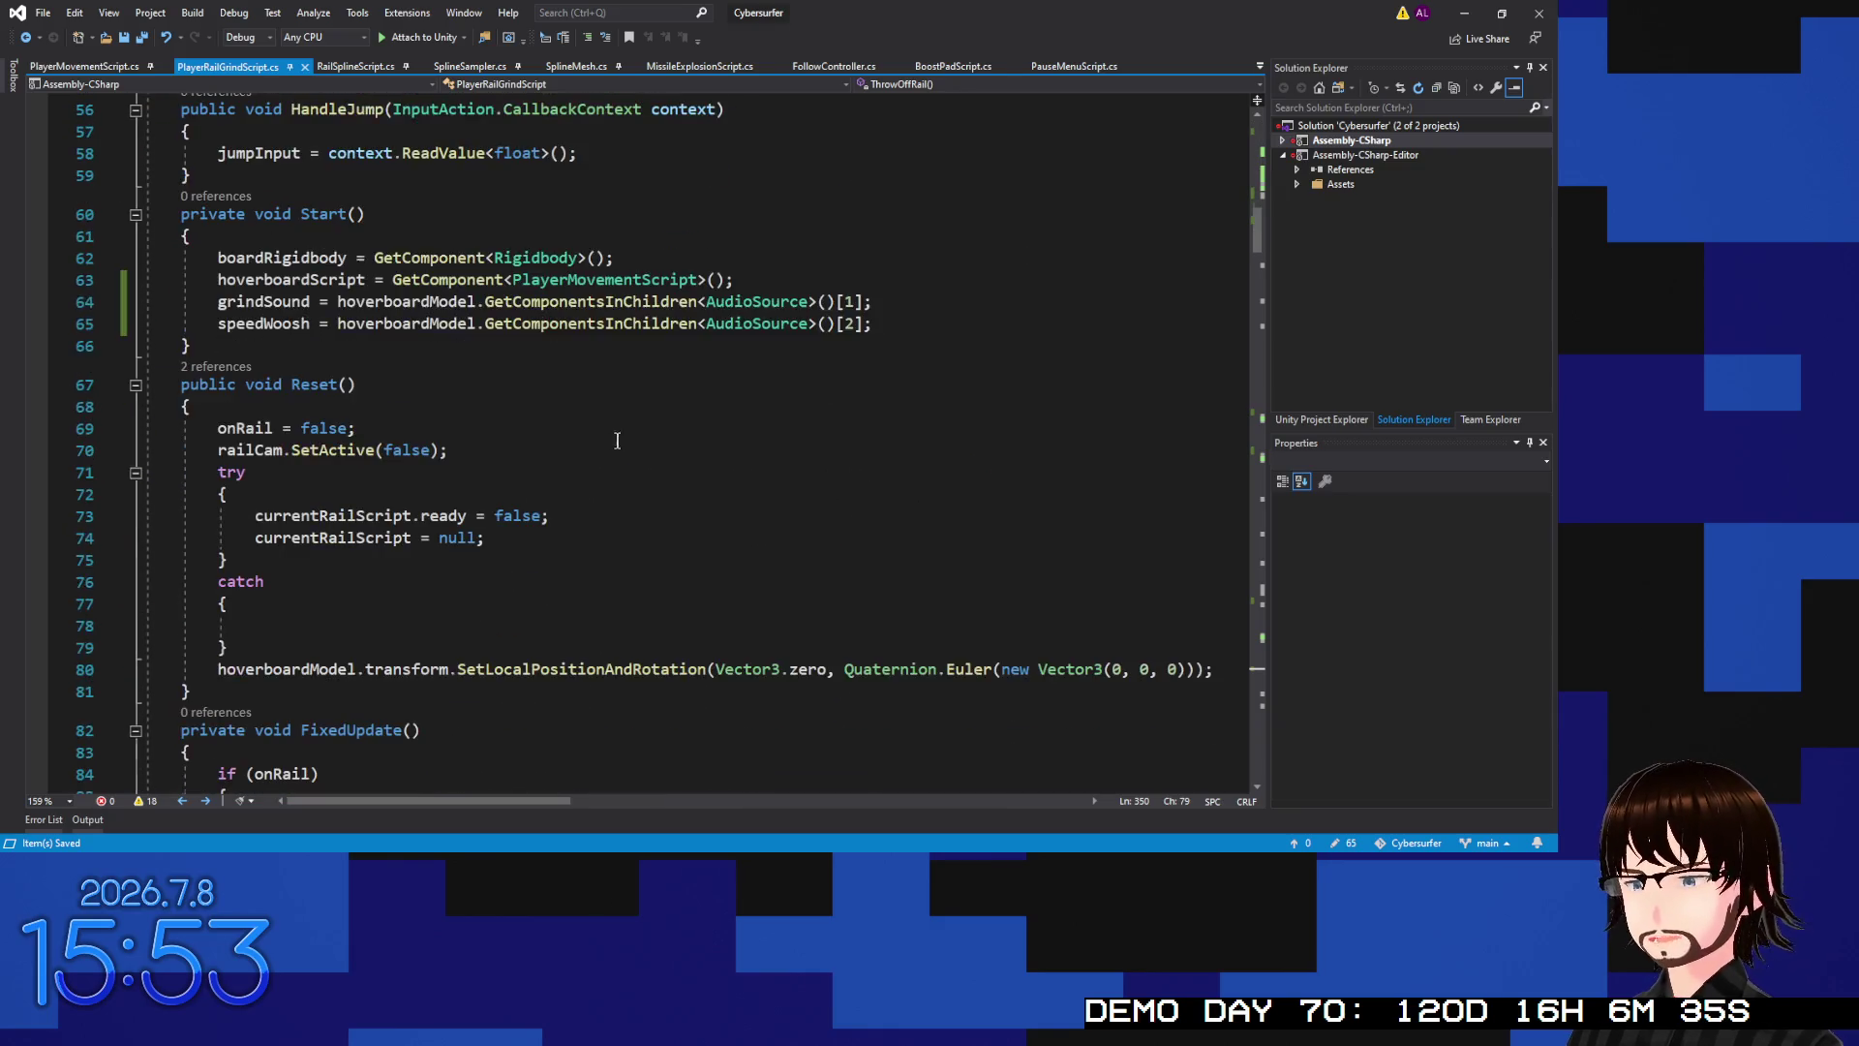
pyautogui.scroll(11, 610, 436)
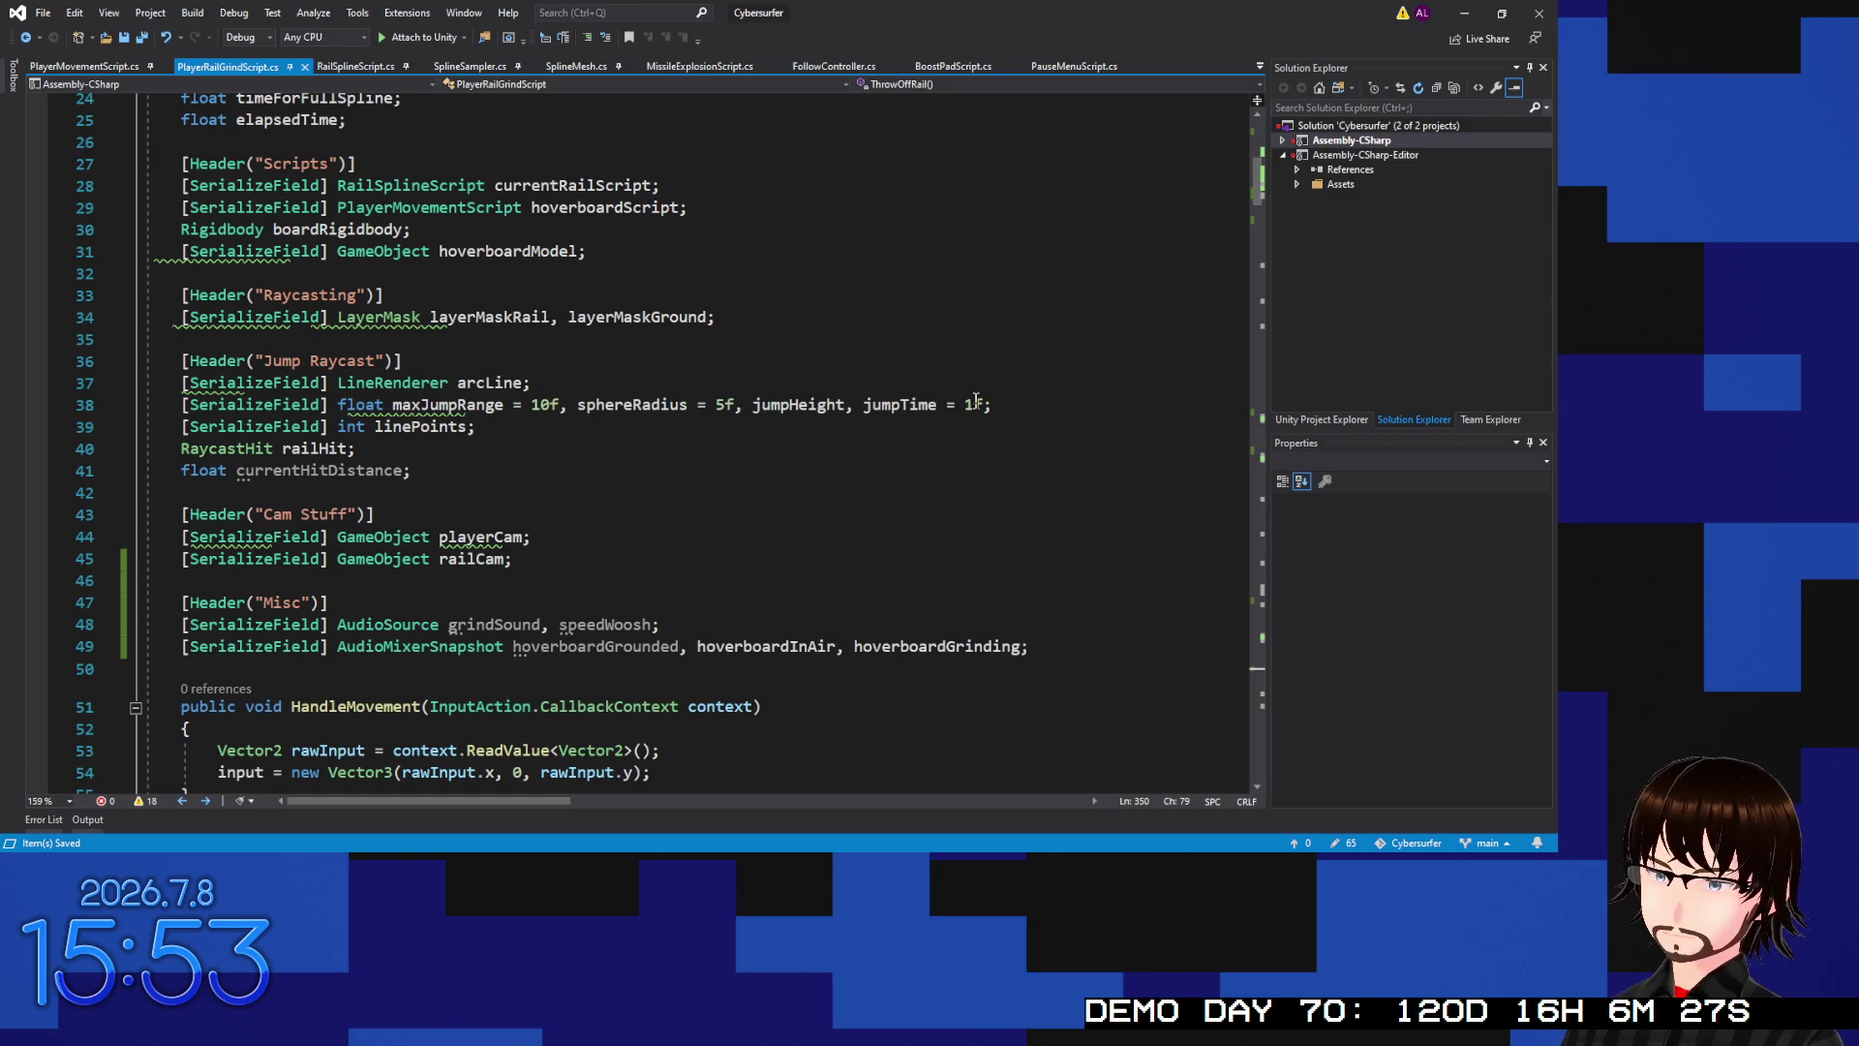
pyautogui.scroll(-20, 976, 397)
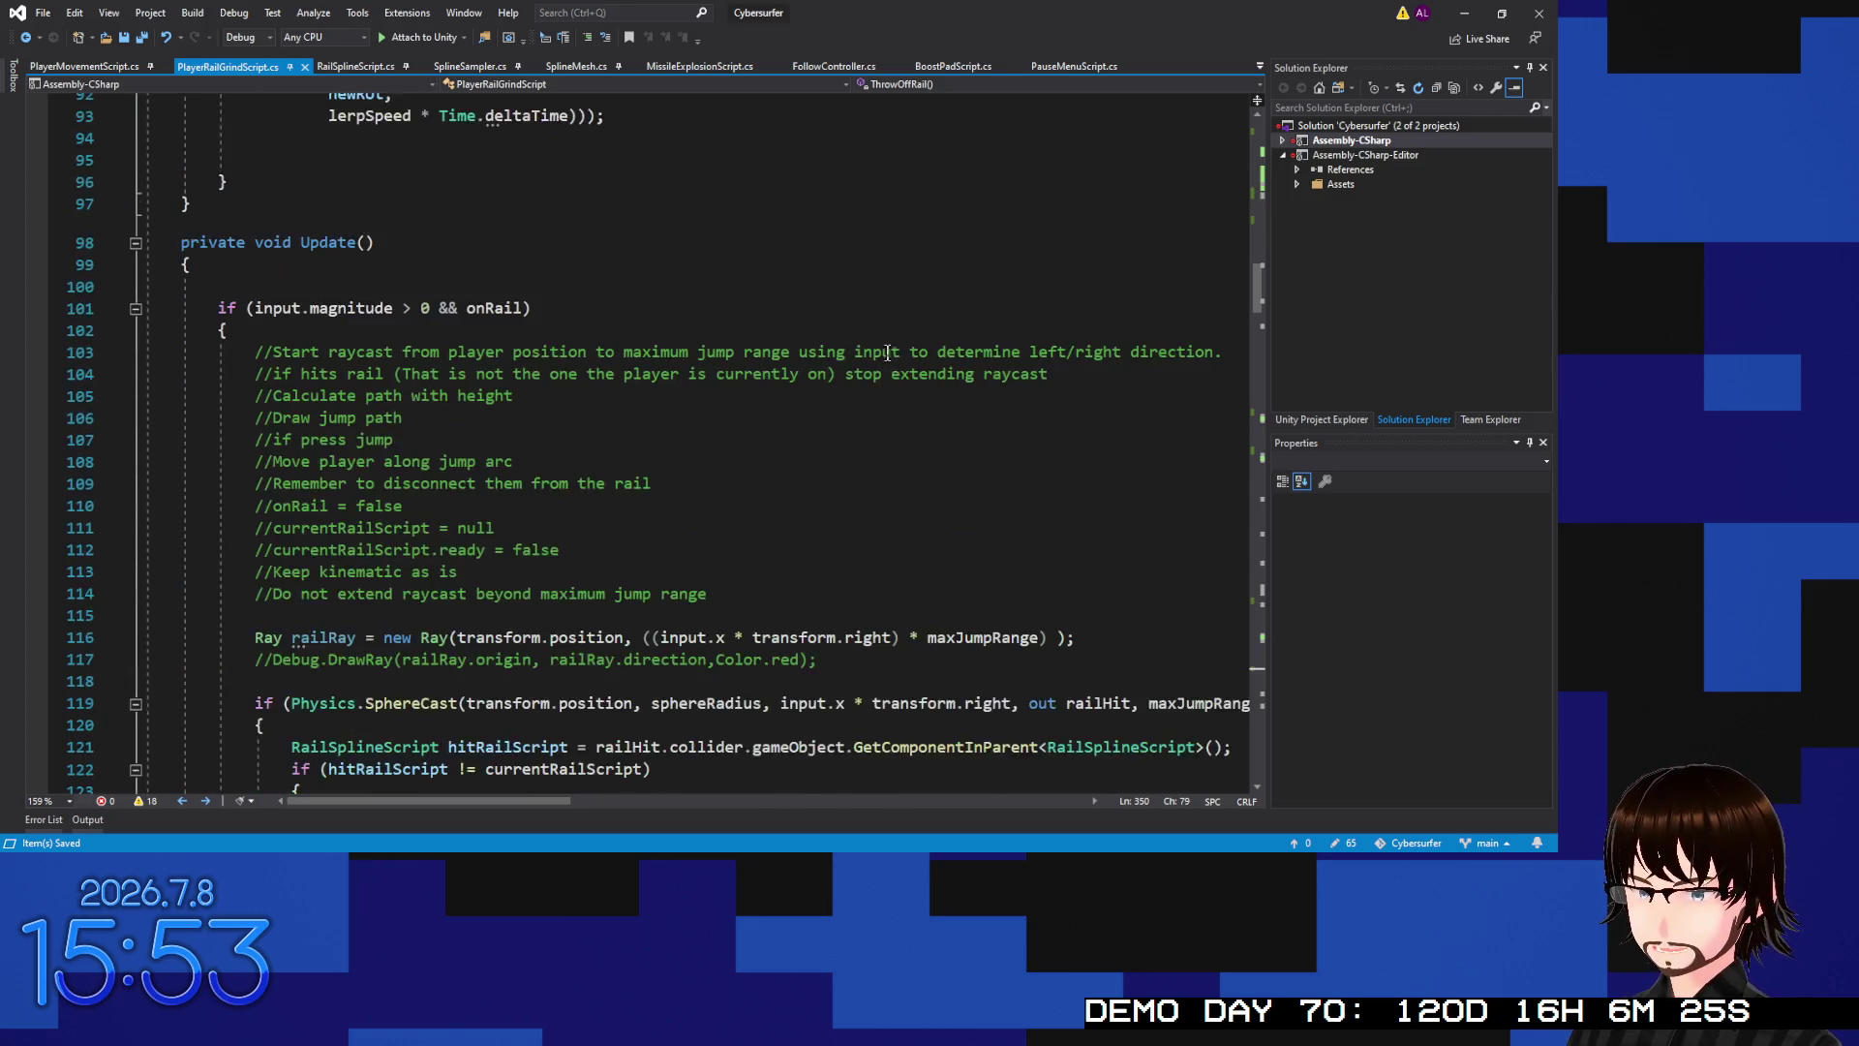
pyautogui.scroll(-20, 882, 345)
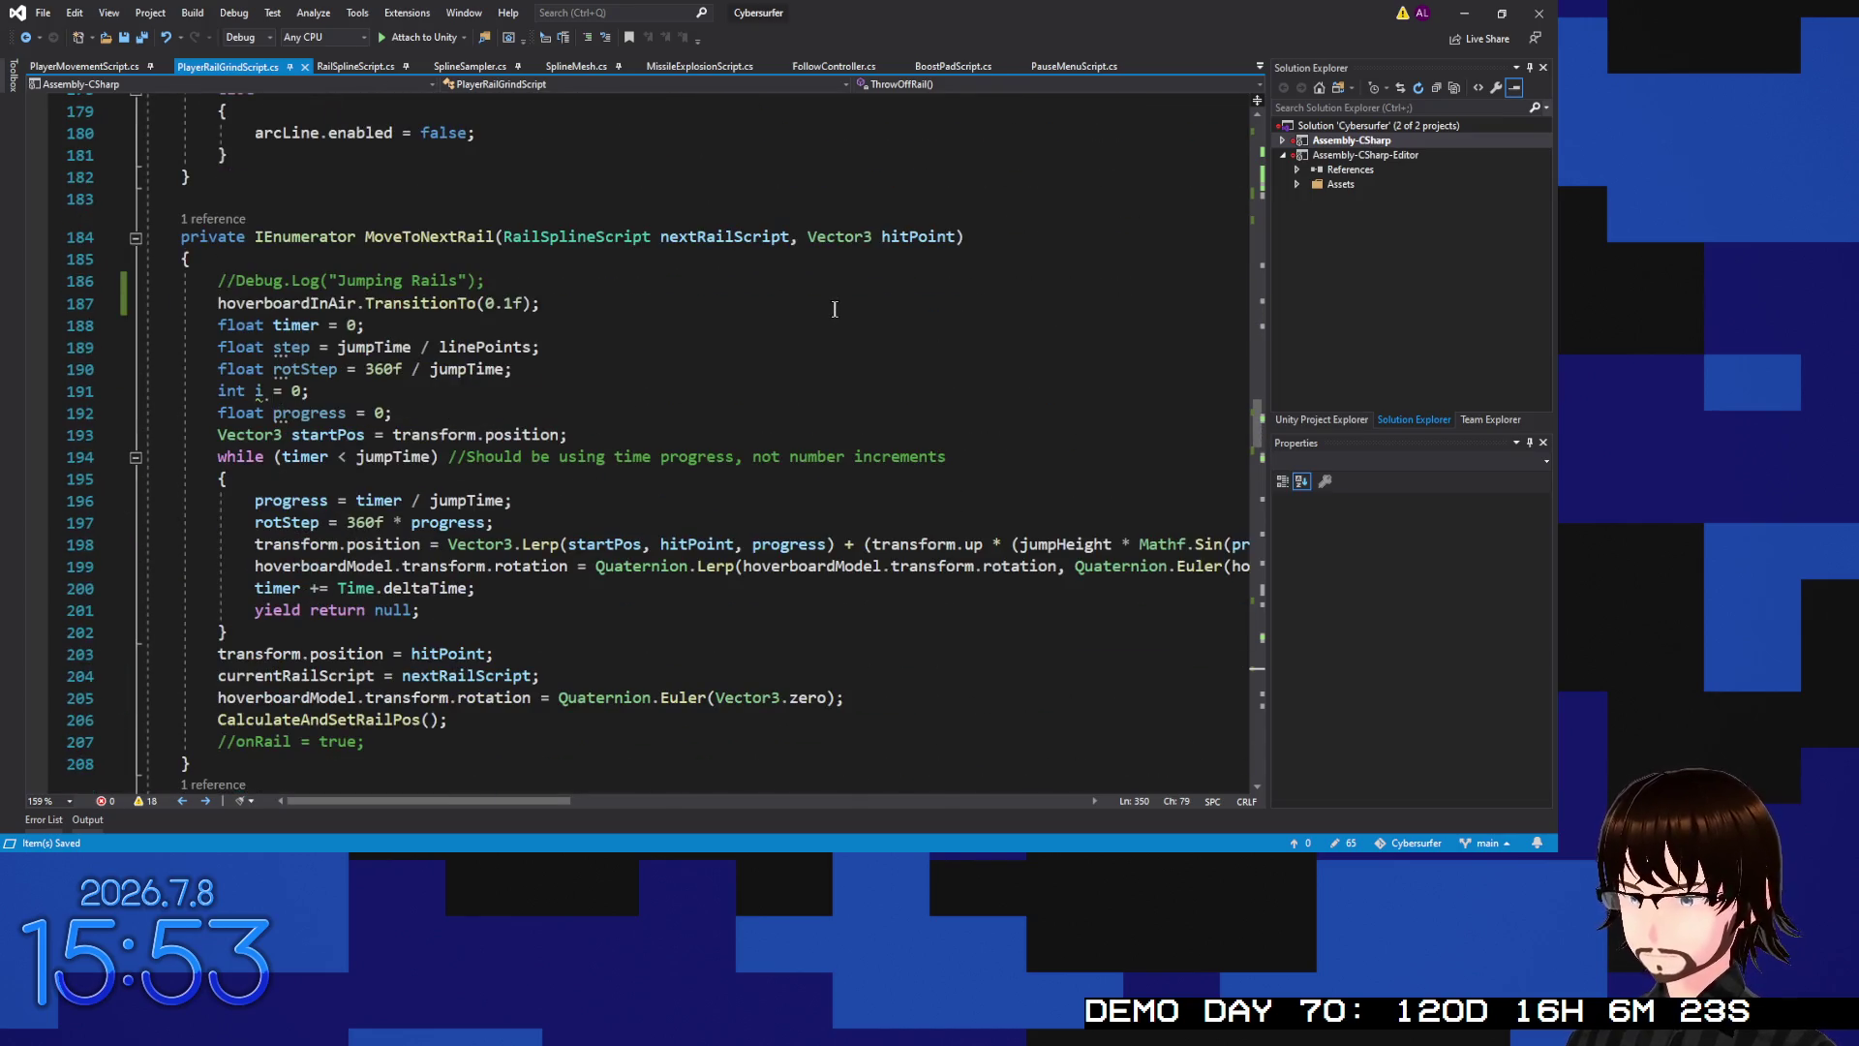
pyautogui.scroll(-3, 832, 308)
pyautogui.scroll(3, 824, 310)
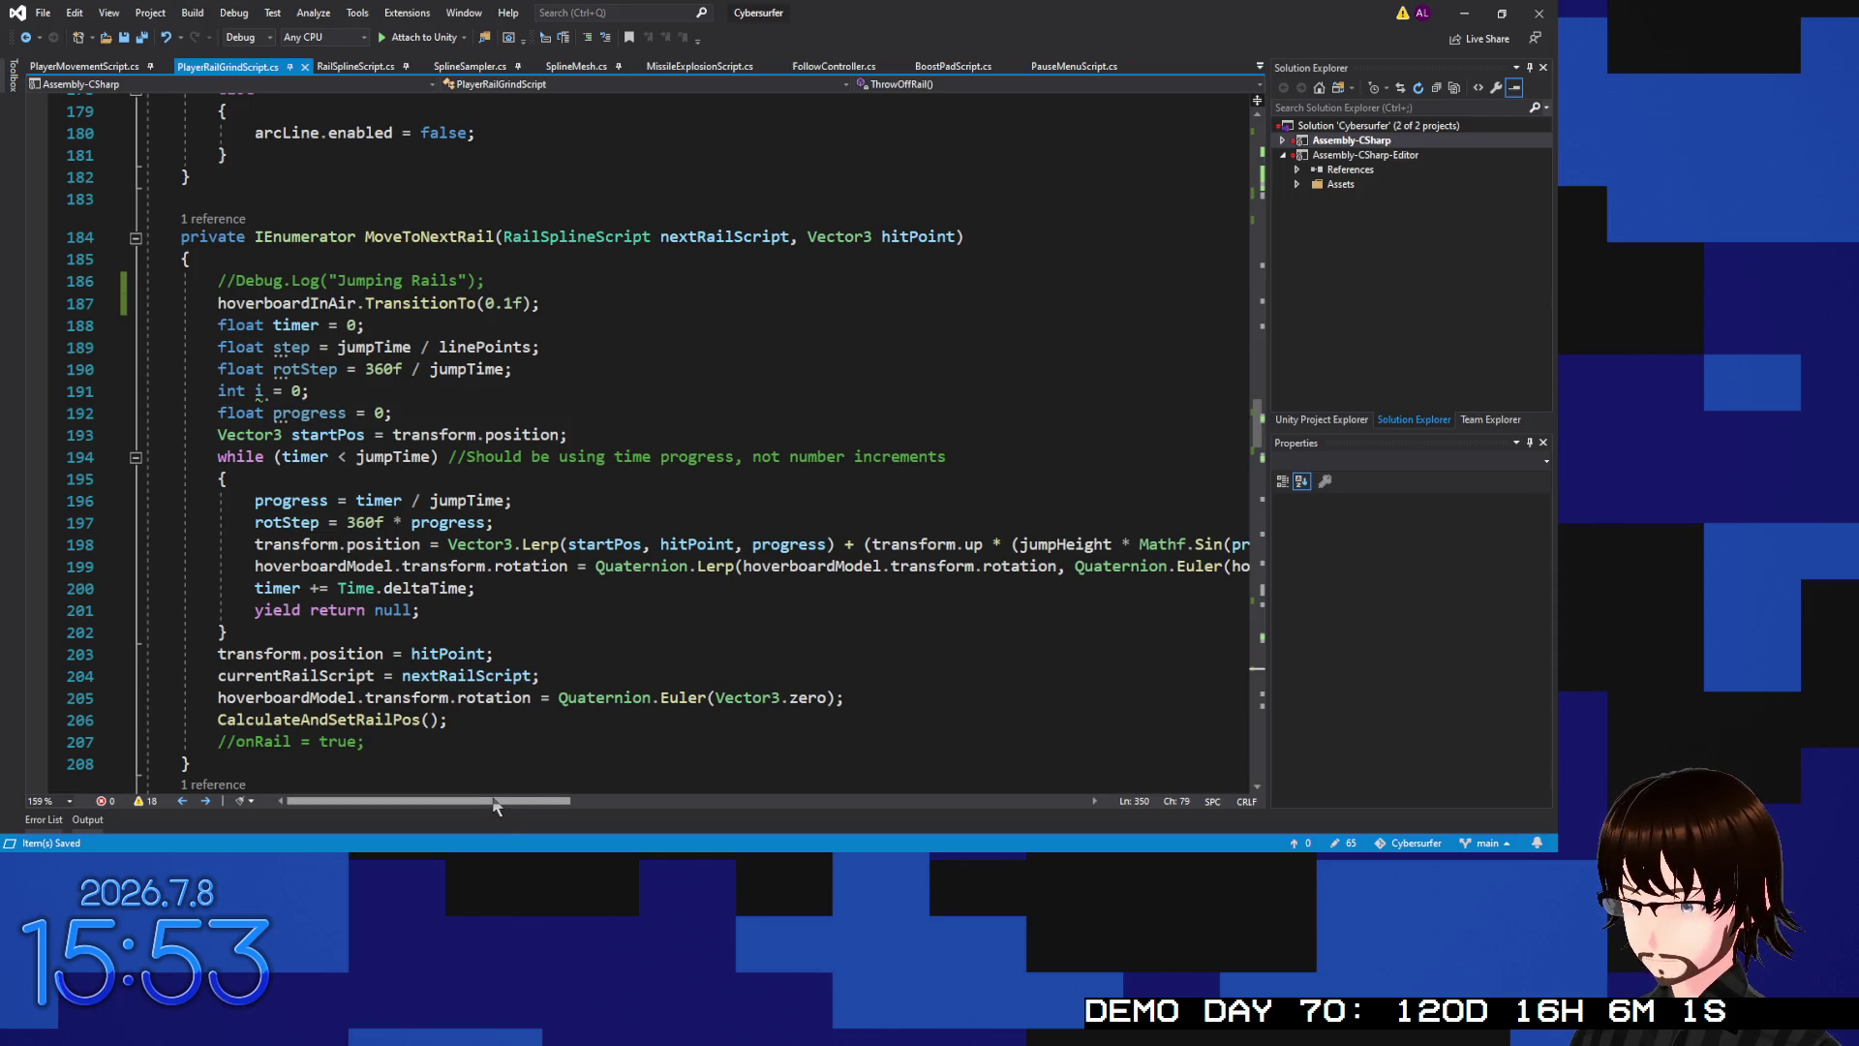
pyautogui.moveTo(494, 805)
pyautogui.mouseDown()
pyautogui.moveTo(968, 794)
pyautogui.moveTo(395, 802)
pyautogui.mouseUp()
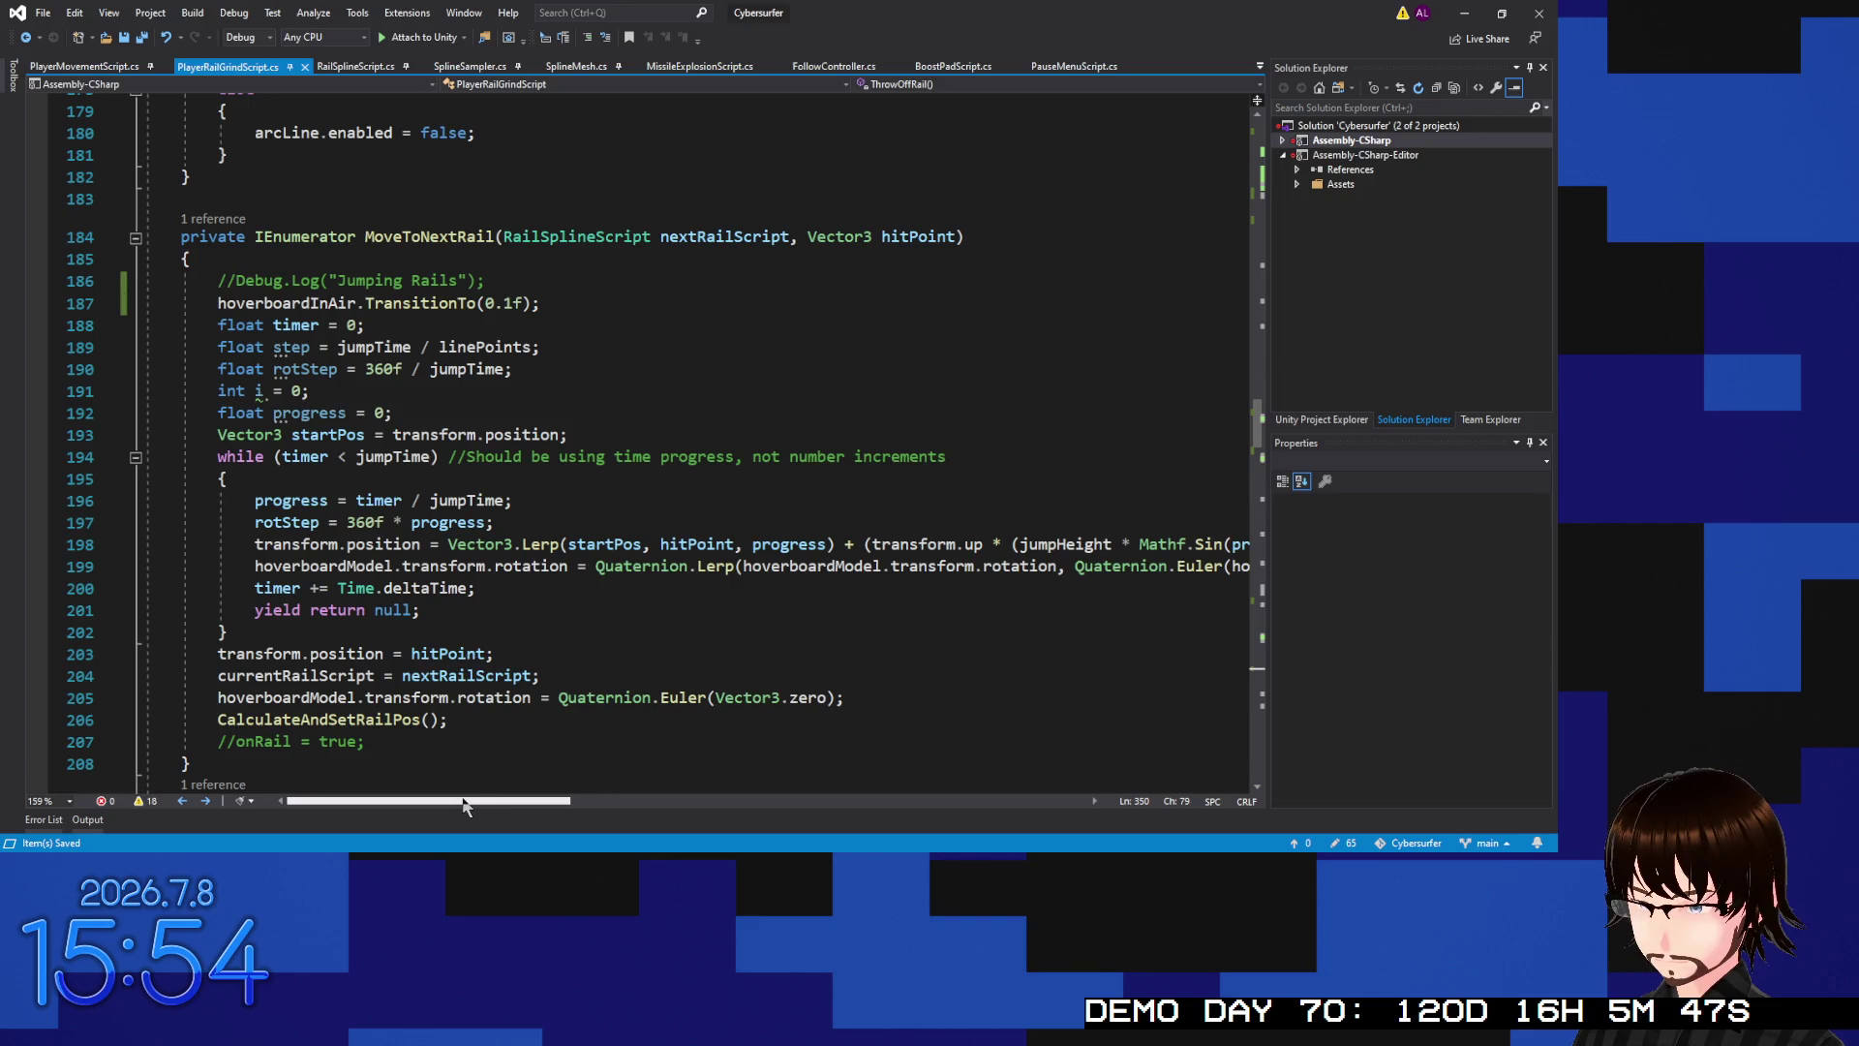
pyautogui.moveTo(484, 806)
pyautogui.mouseDown()
pyautogui.moveTo(962, 802)
pyautogui.moveTo(457, 798)
pyautogui.mouseUp()
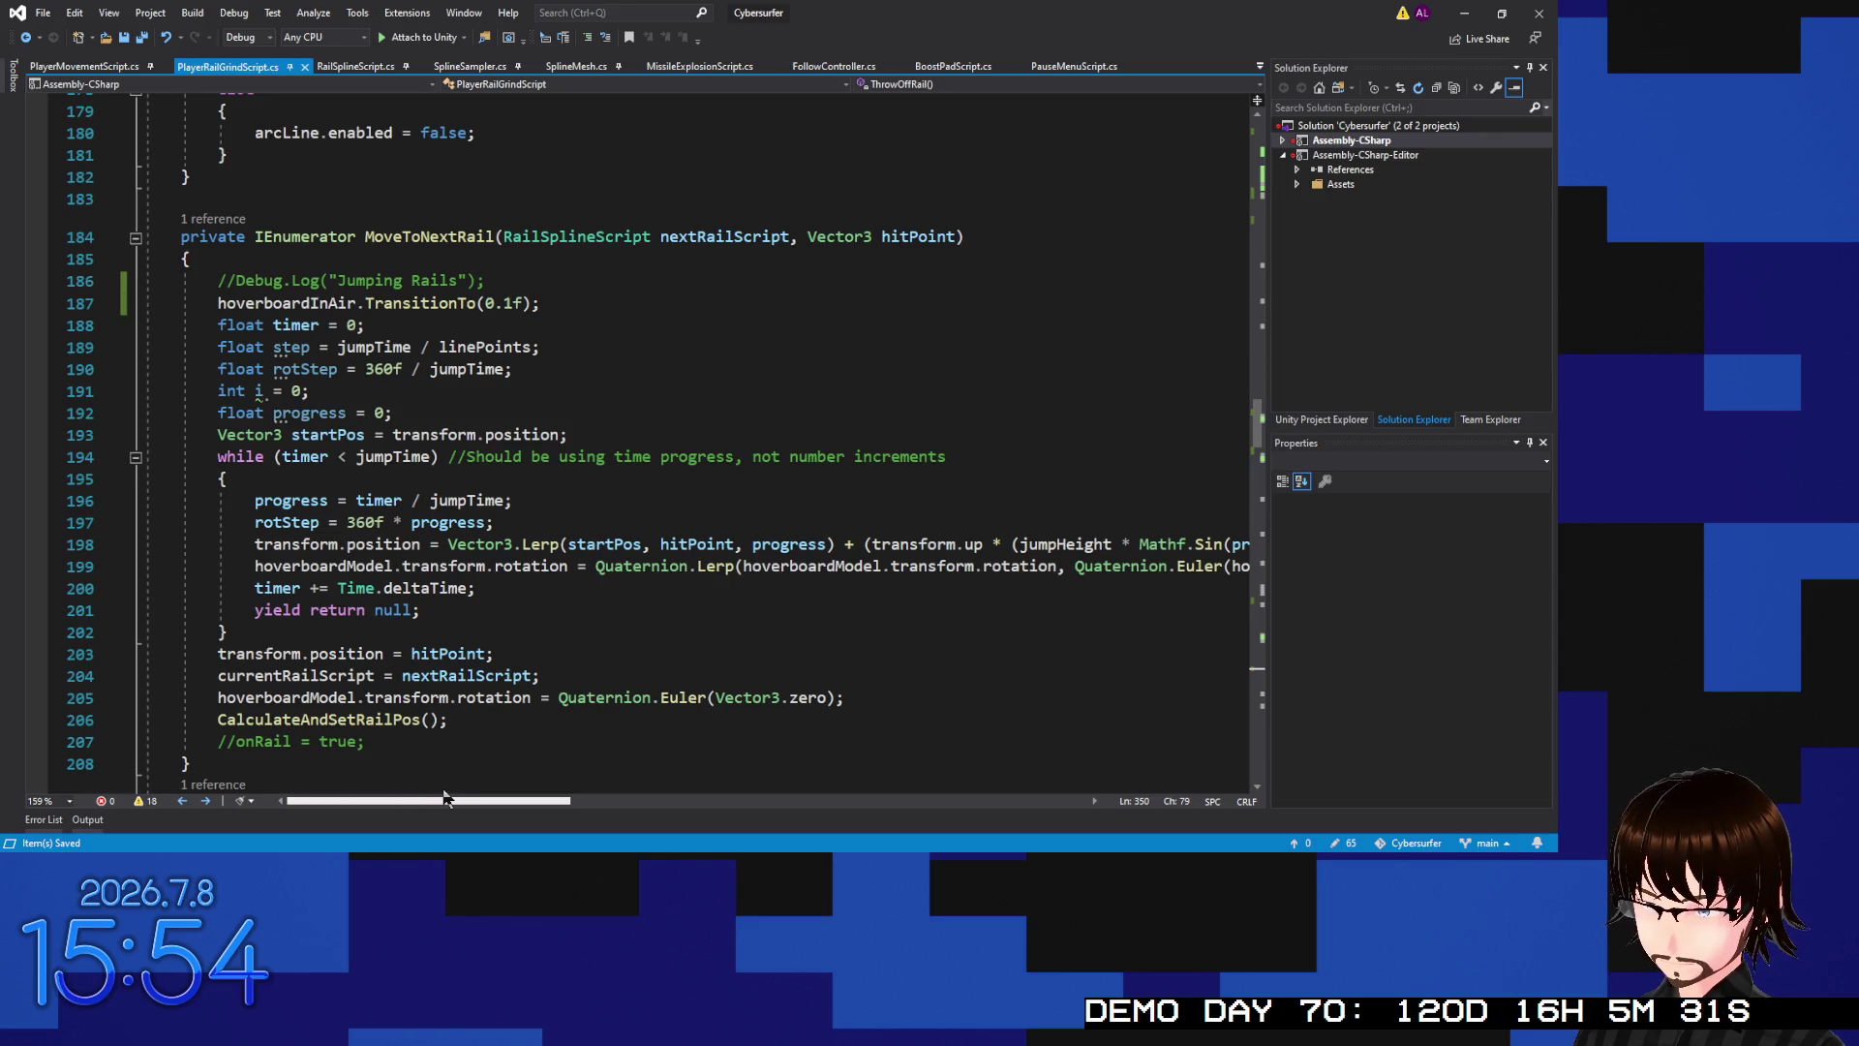
# Return to Unity and scroll the Inspector down to the Player Rail Grind Script's Jump Time
pyautogui.hotkey('alt', 'Tab')
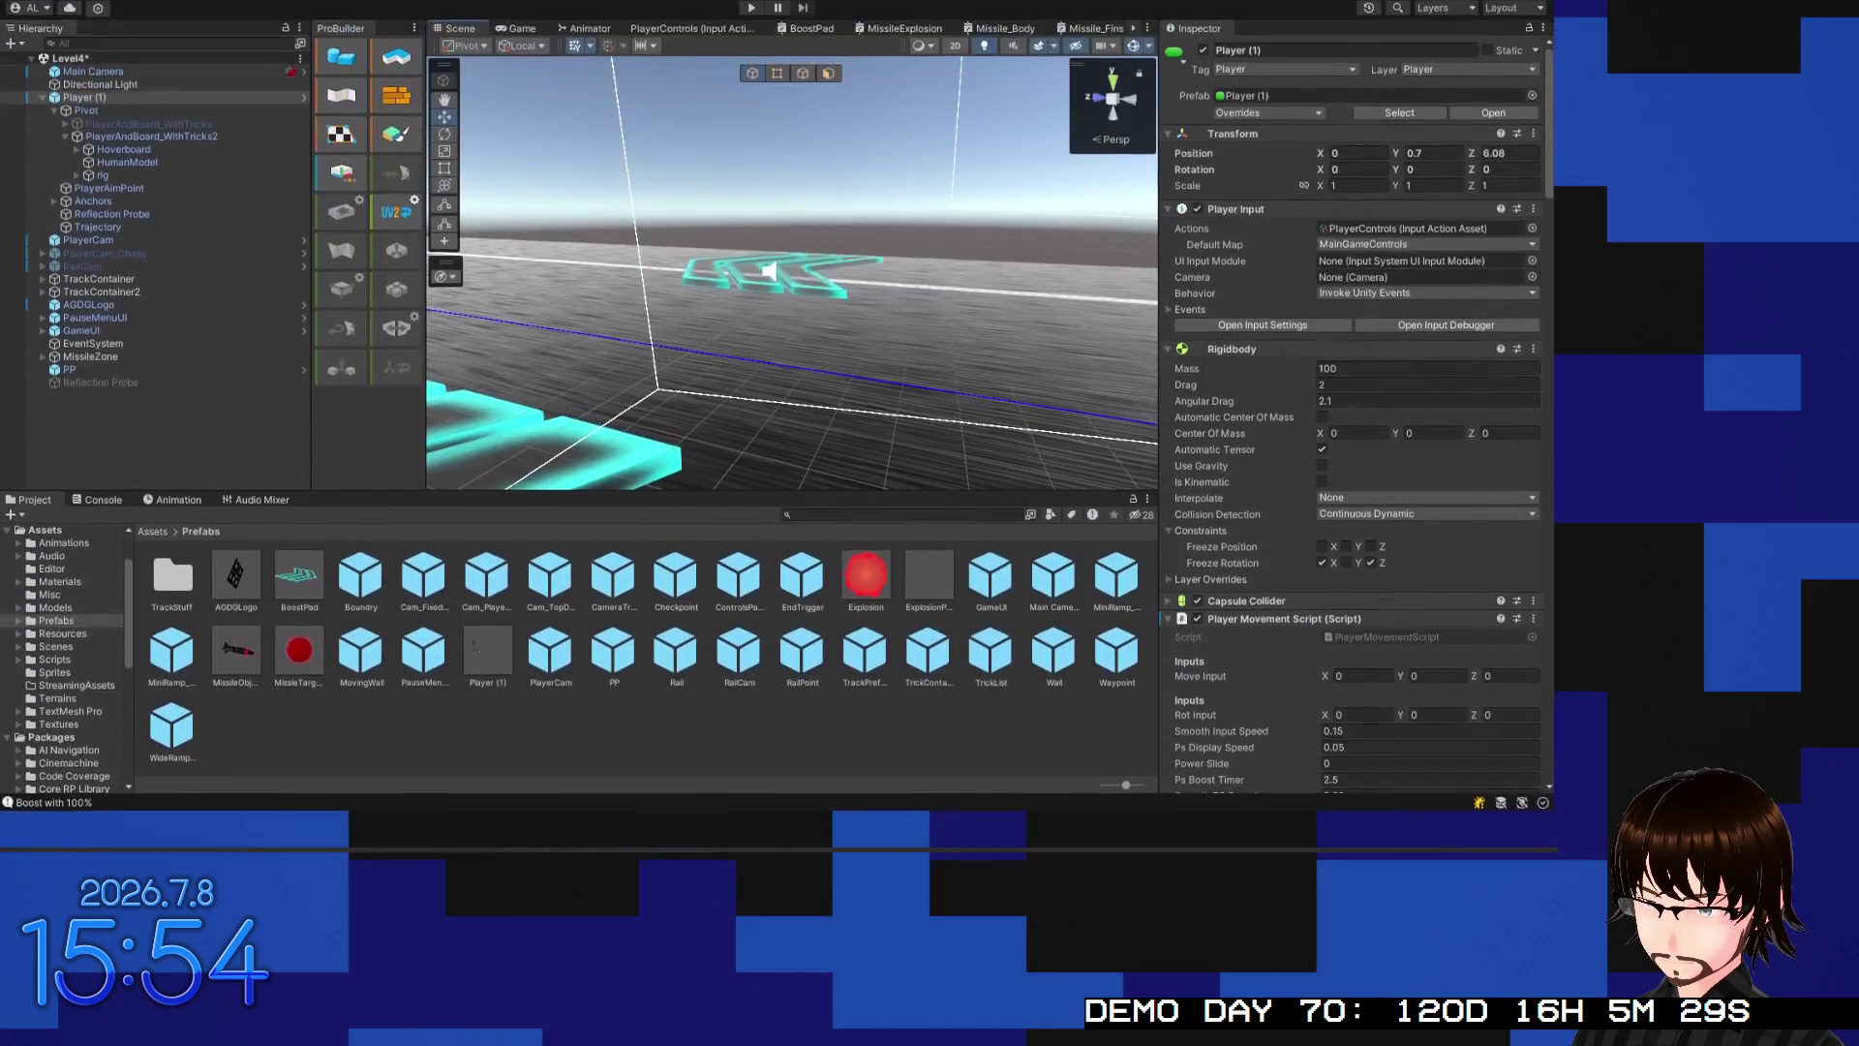
pyautogui.scroll(-10, 1276, 485)
pyautogui.scroll(-15, 1288, 459)
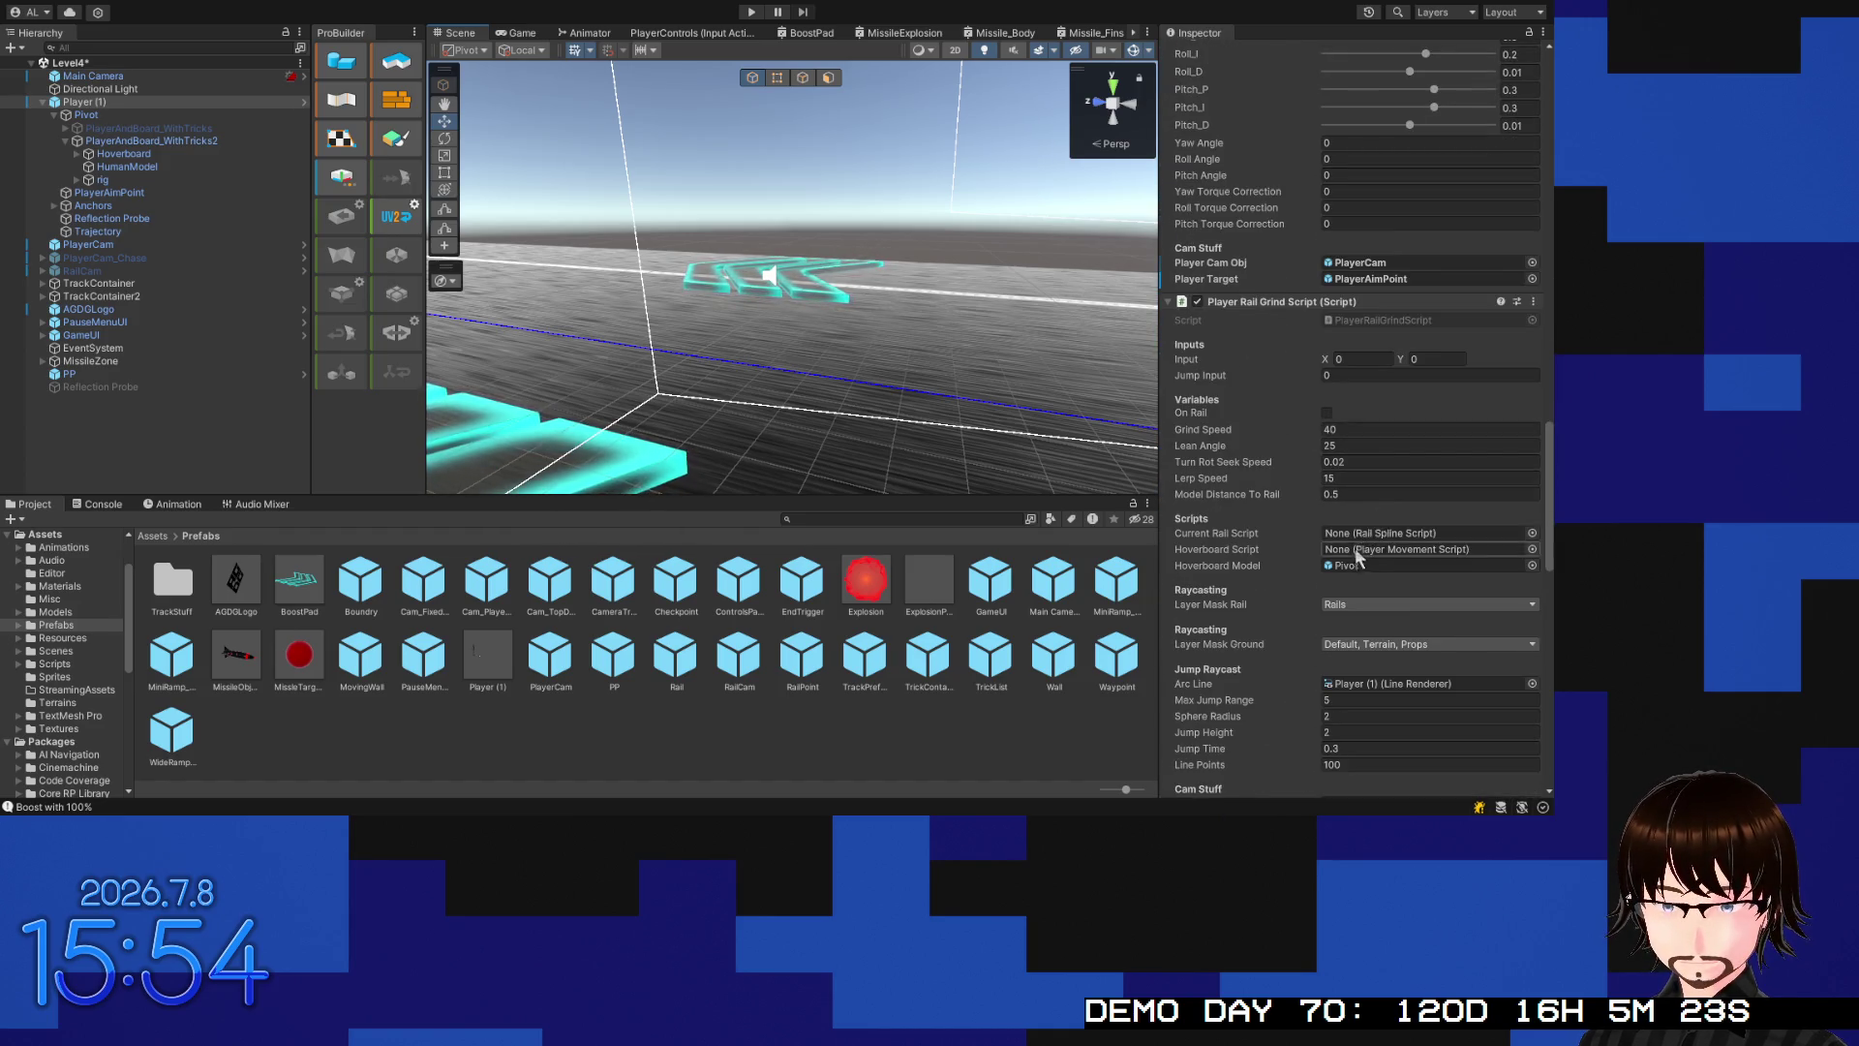
pyautogui.scroll(-3, 1356, 548)
pyautogui.write('1')
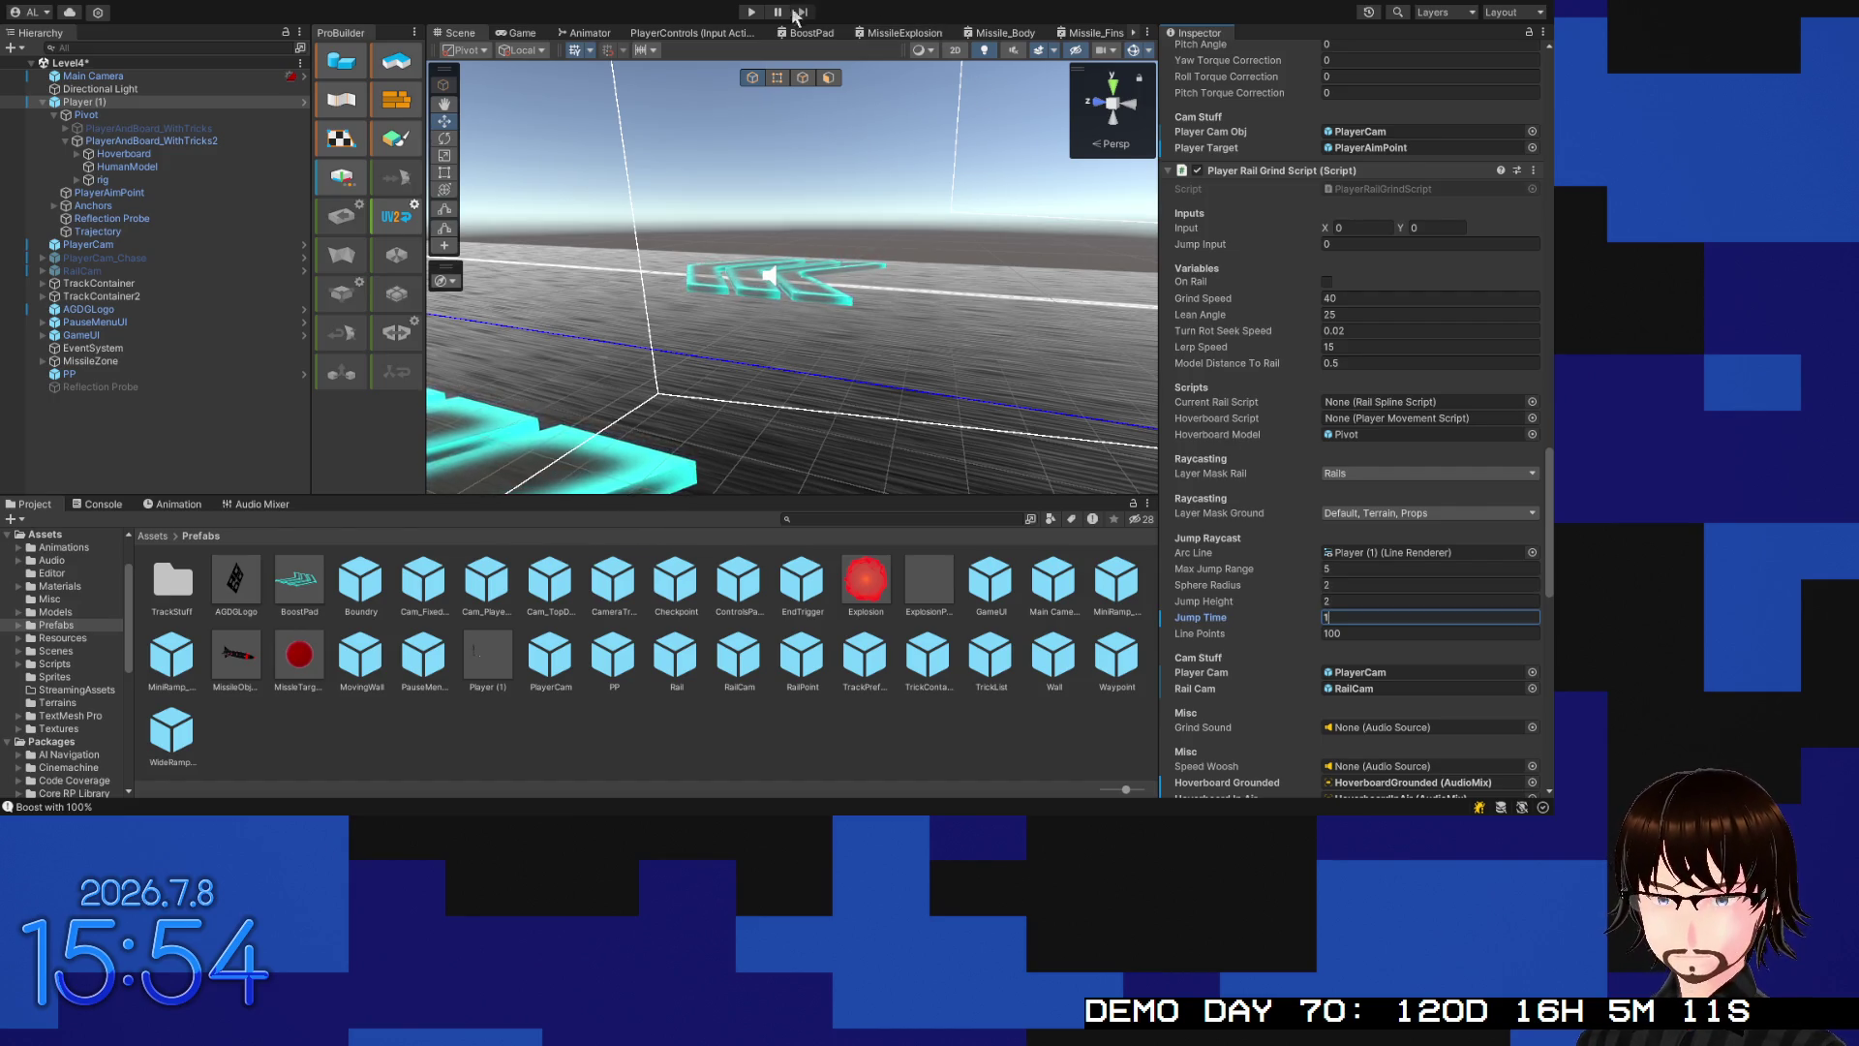
# Play-test rail grinding with Gizmos shown in the Game view, then stop play mode
pyautogui.click(754, 12)
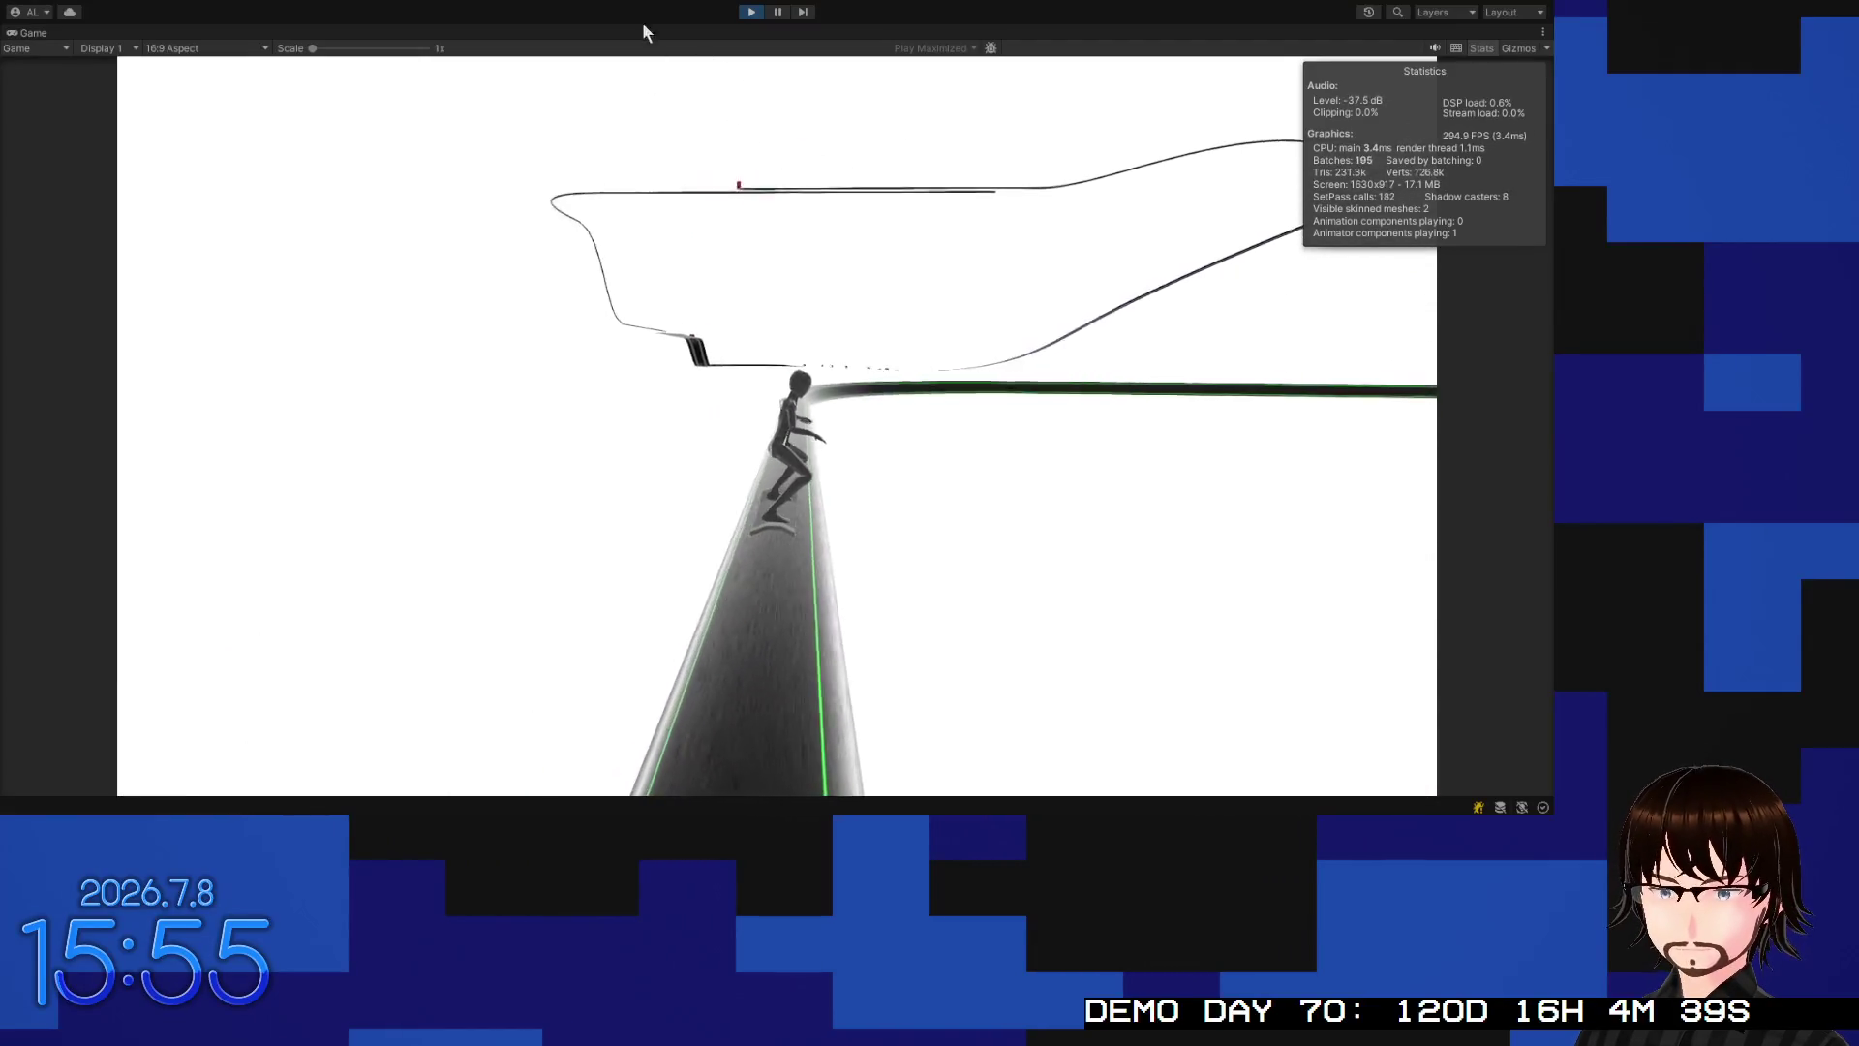
pyautogui.click(1518, 48)
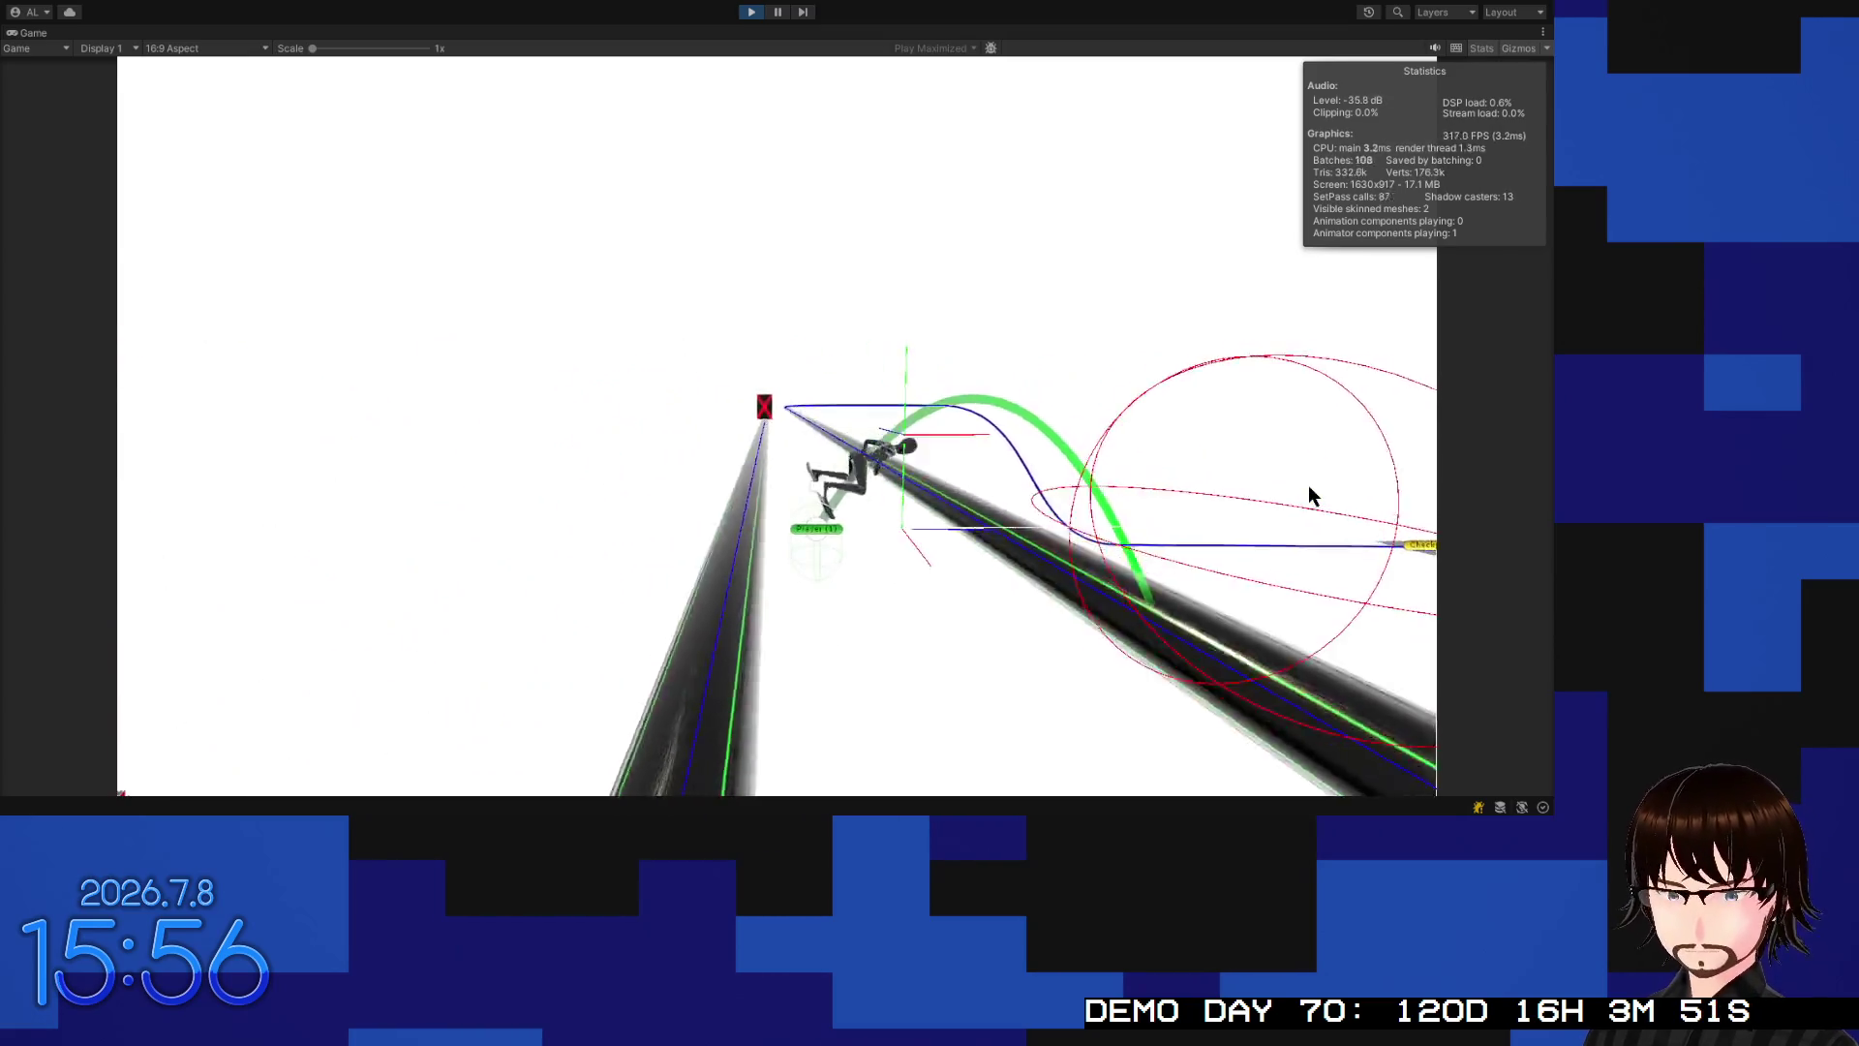
pyautogui.click(752, 13)
# Scroll the Inspector to the rail grind Jump Time of 0.5 and start the game again
pyautogui.hotkey('alt', 'Tab')
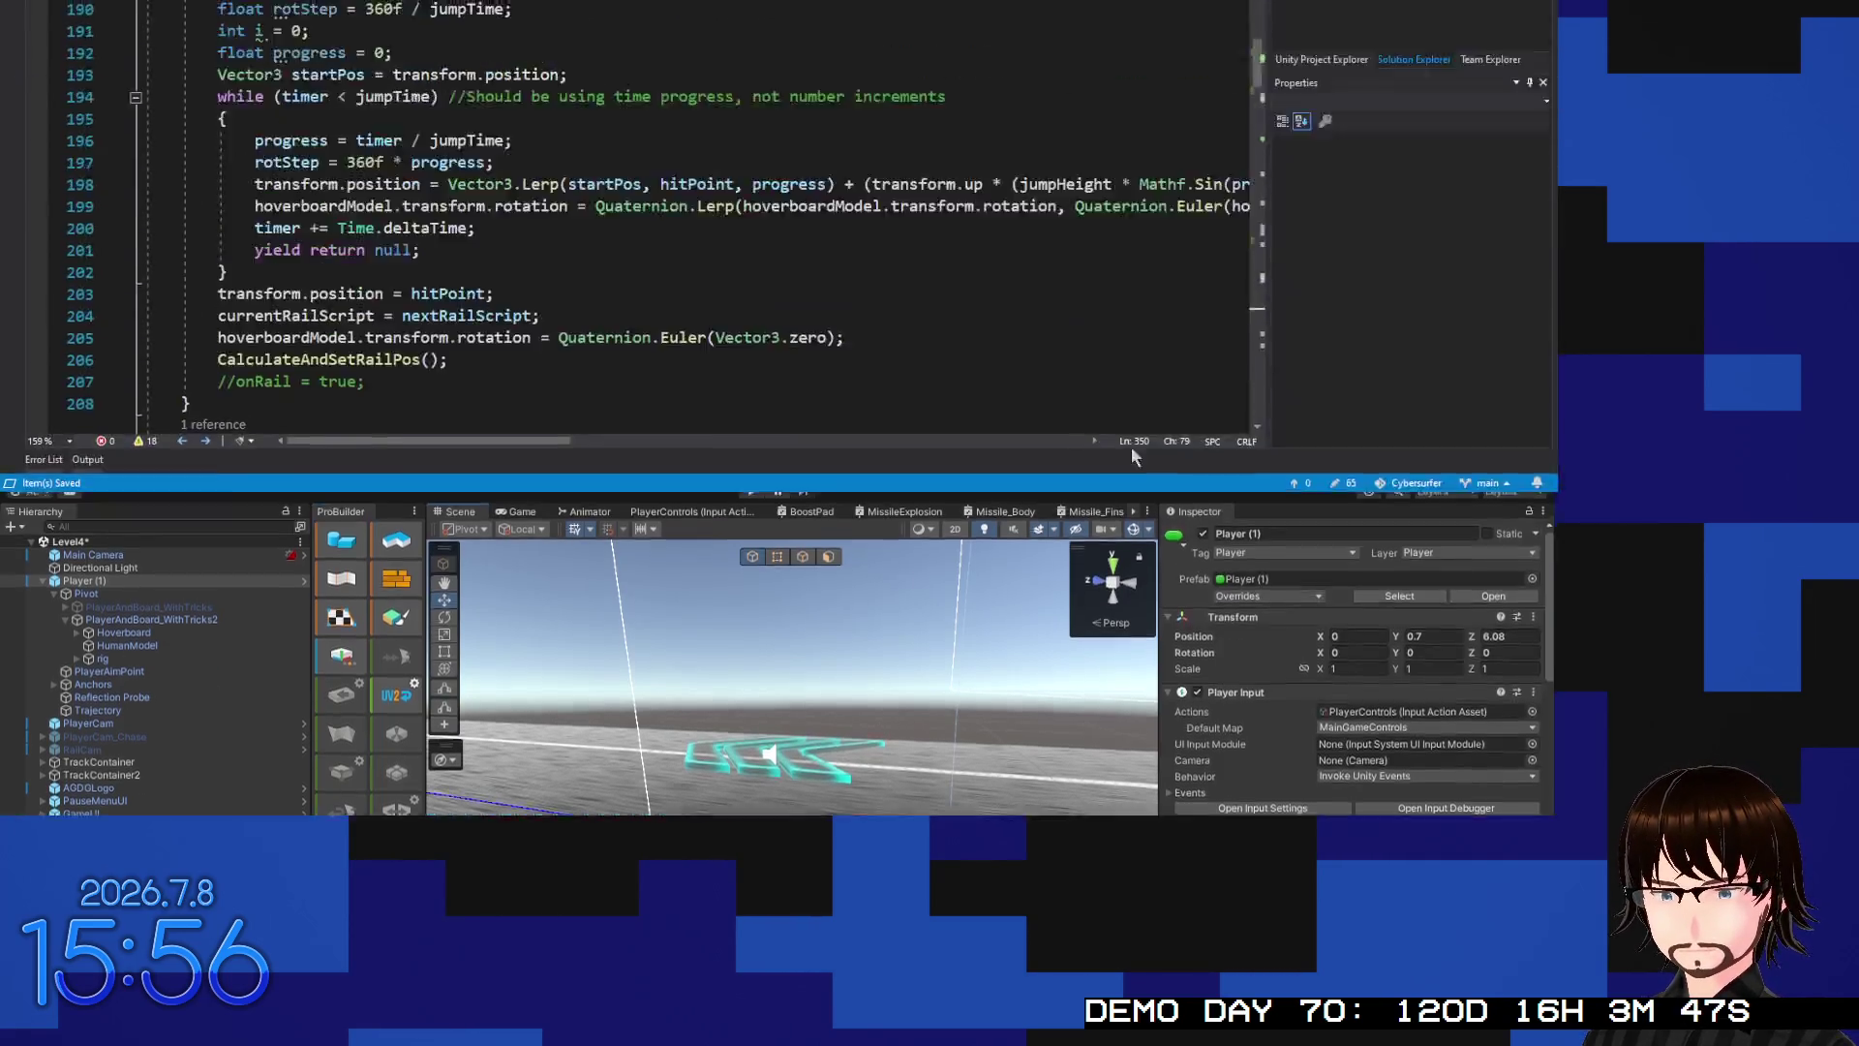
pyautogui.hotkey('alt', 'Tab')
pyautogui.scroll(-10, 1392, 556)
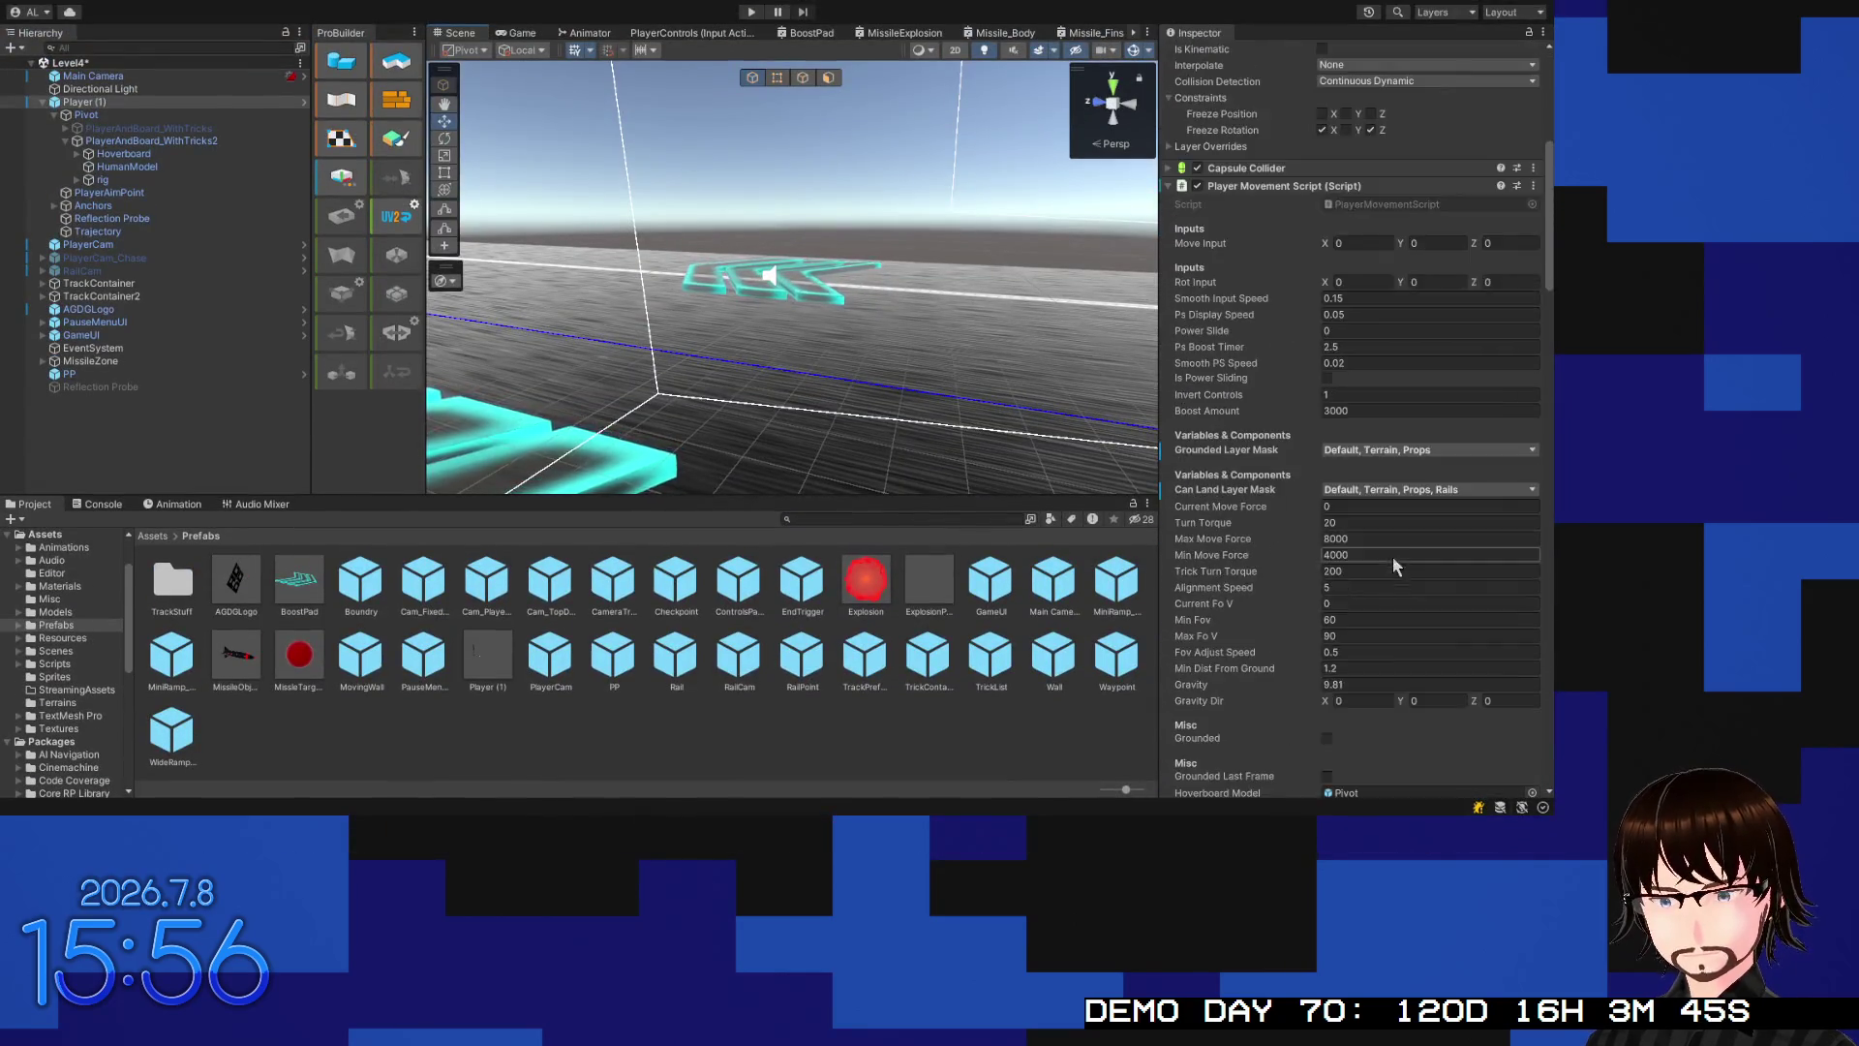
pyautogui.scroll(-15, 1372, 441)
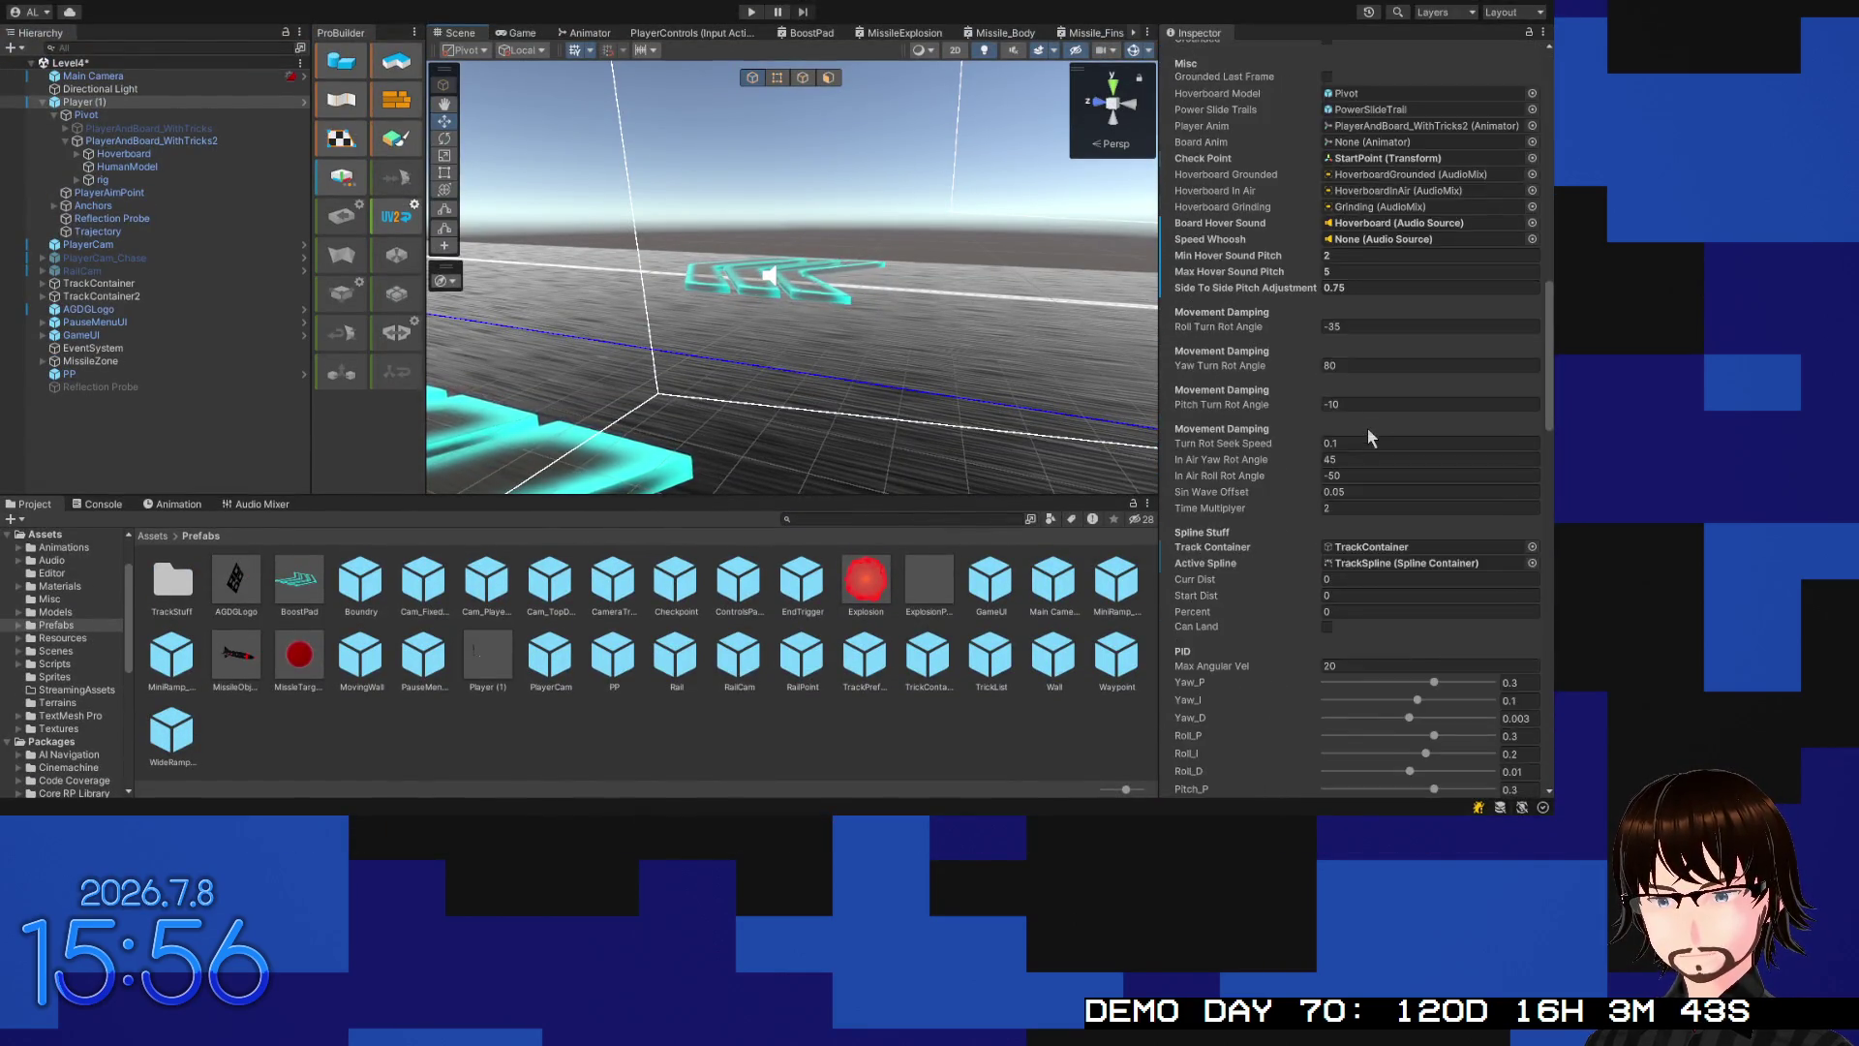
pyautogui.scroll(-5, 1385, 534)
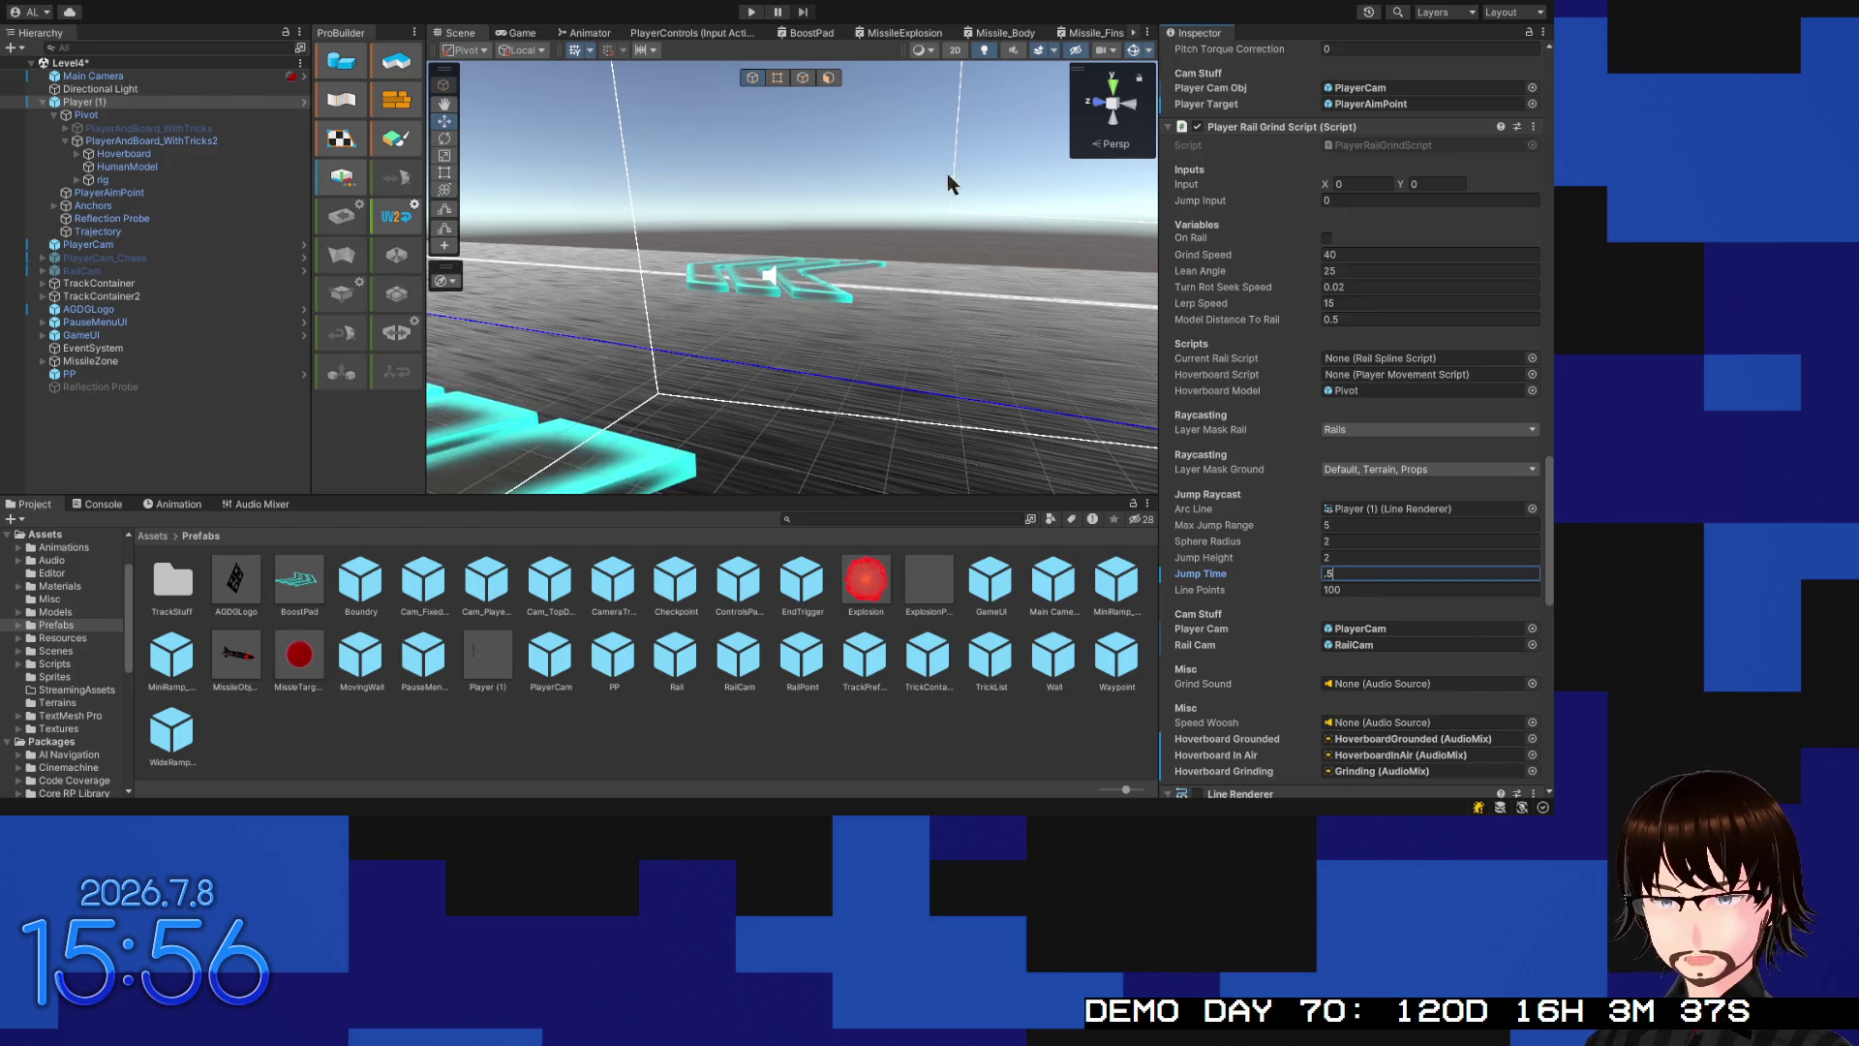
pyautogui.click(750, 14)
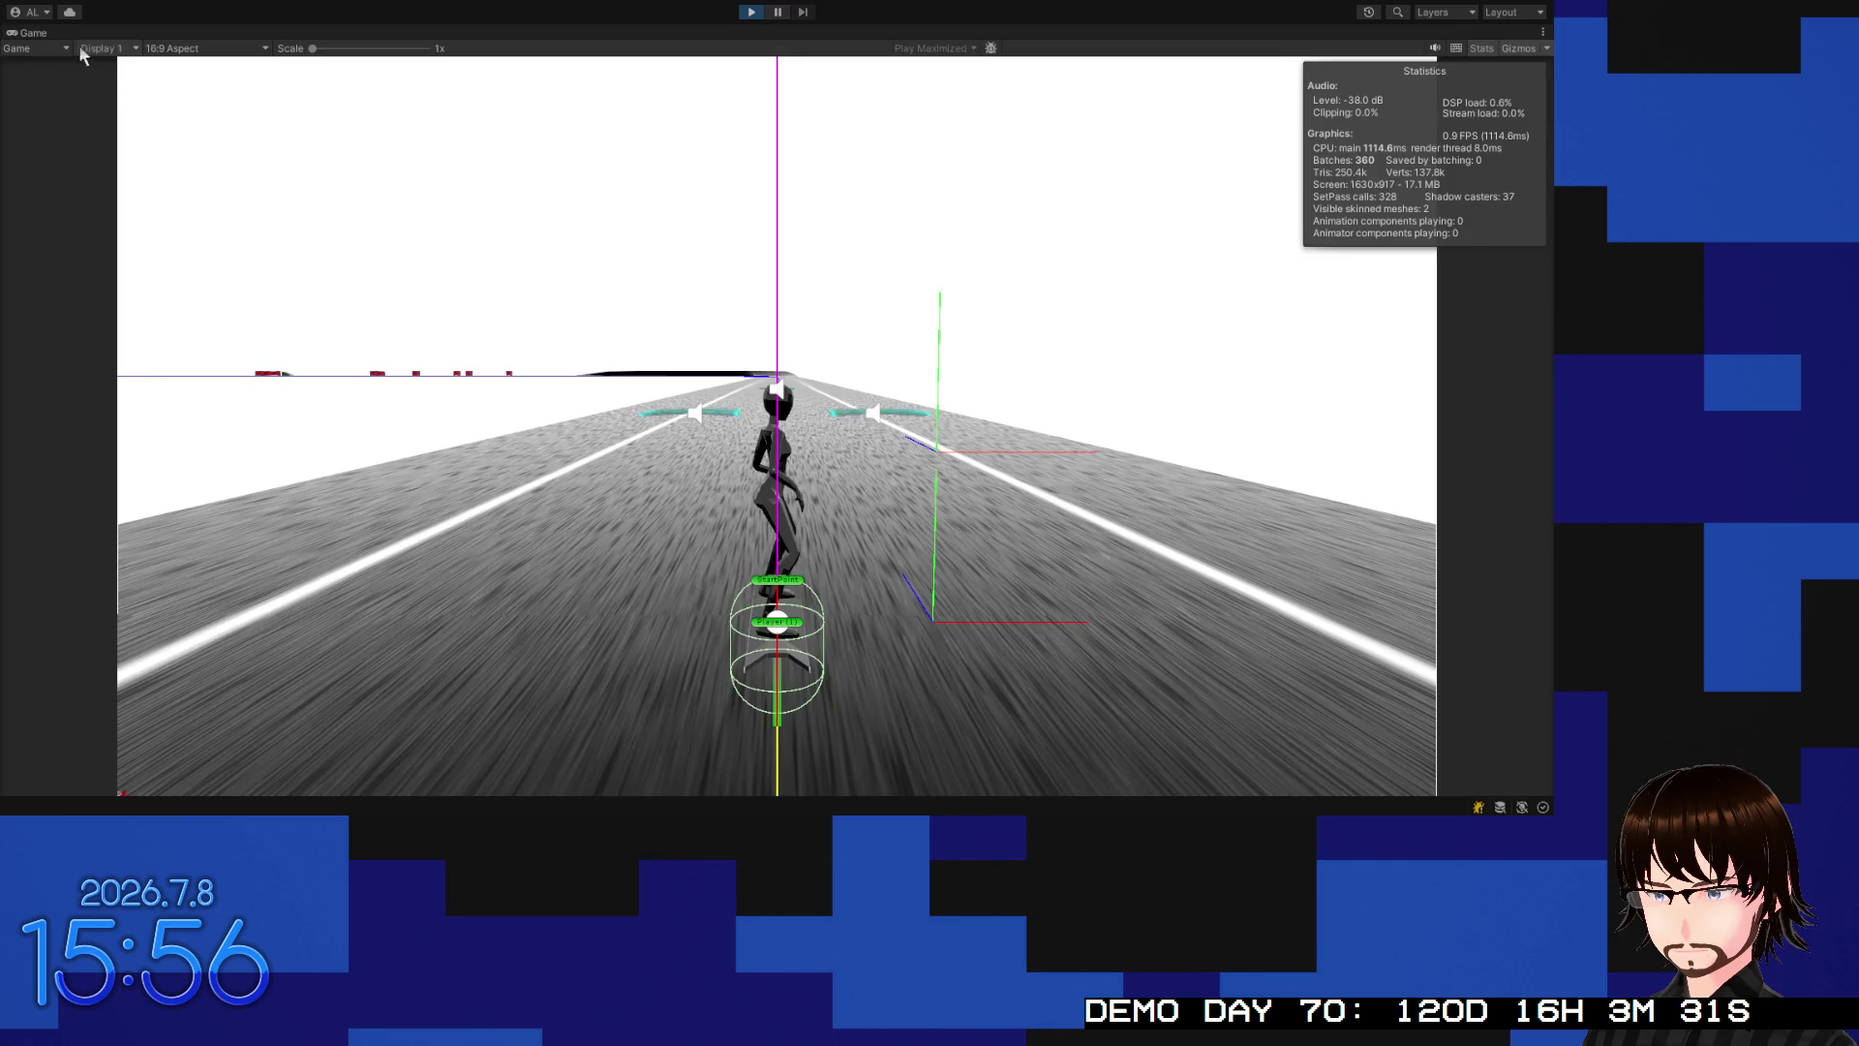
# Restore the full editor layout during play and scroll the Inspector to the rail grind script
pyautogui.doubleClick(45, 32)
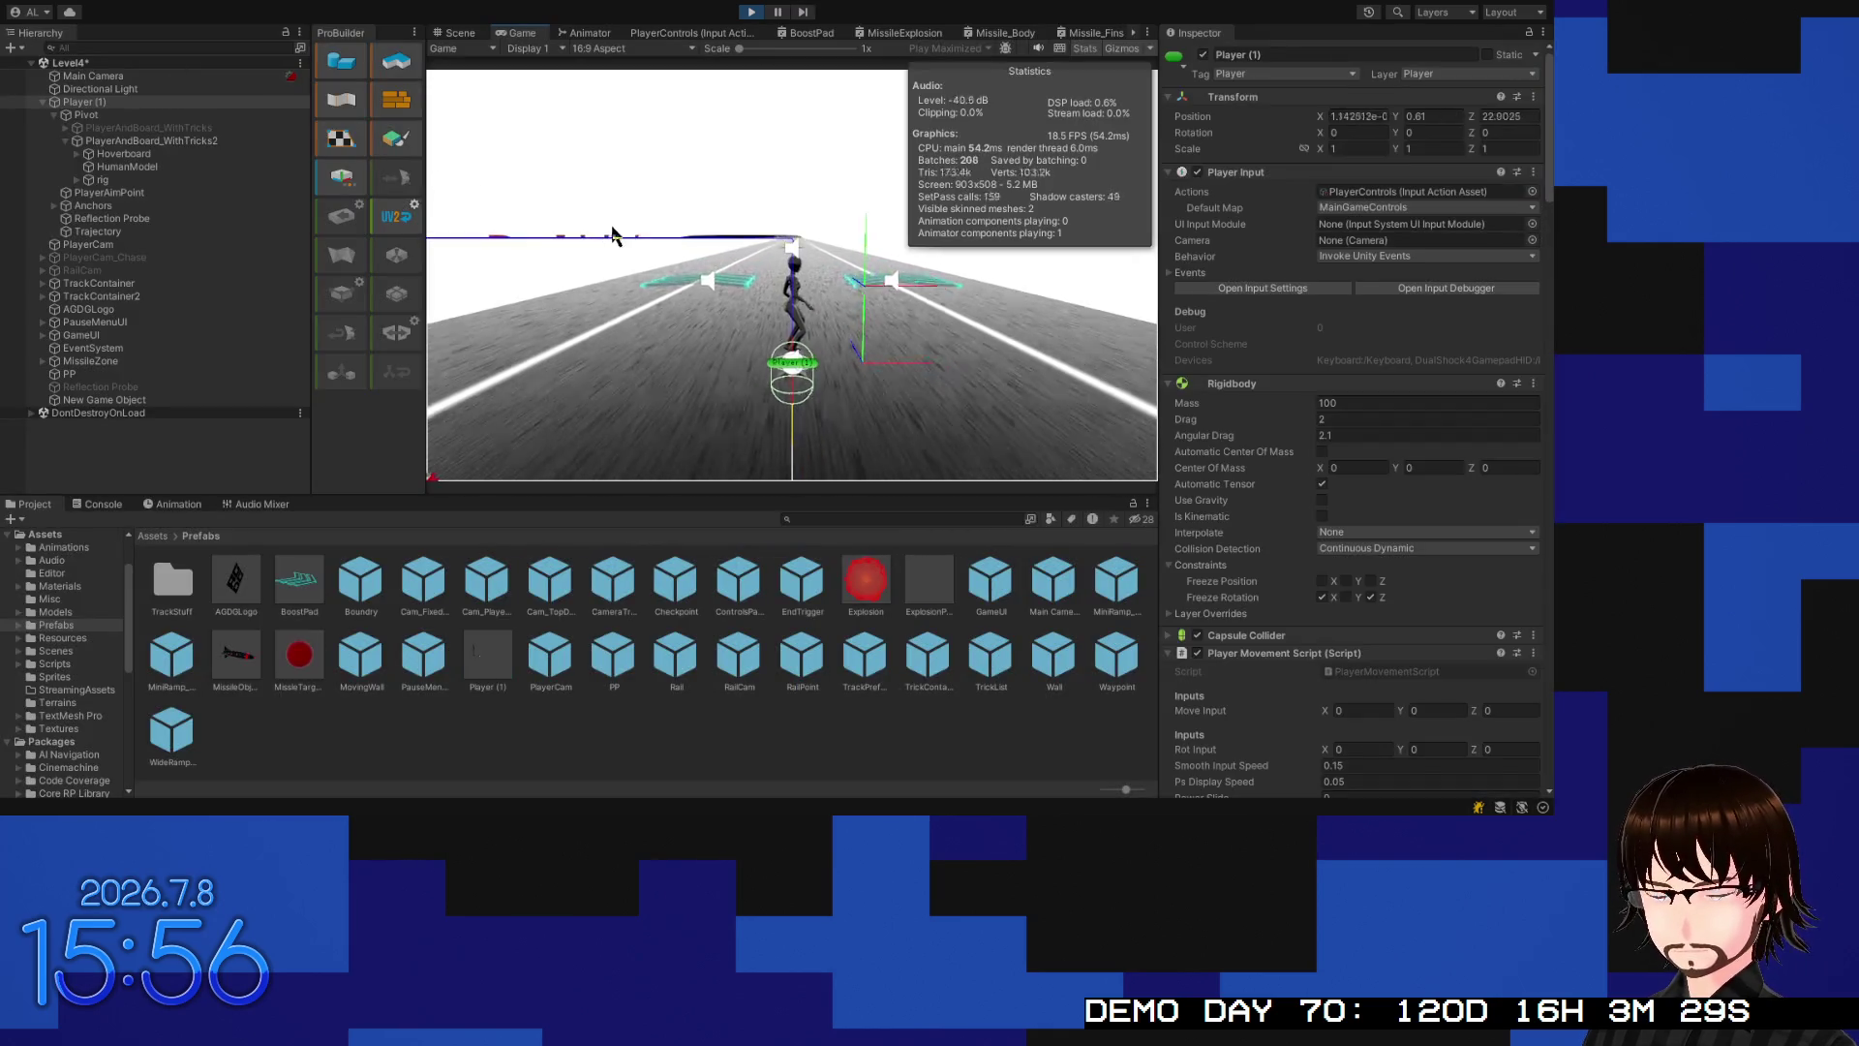
pyautogui.scroll(-15, 1293, 373)
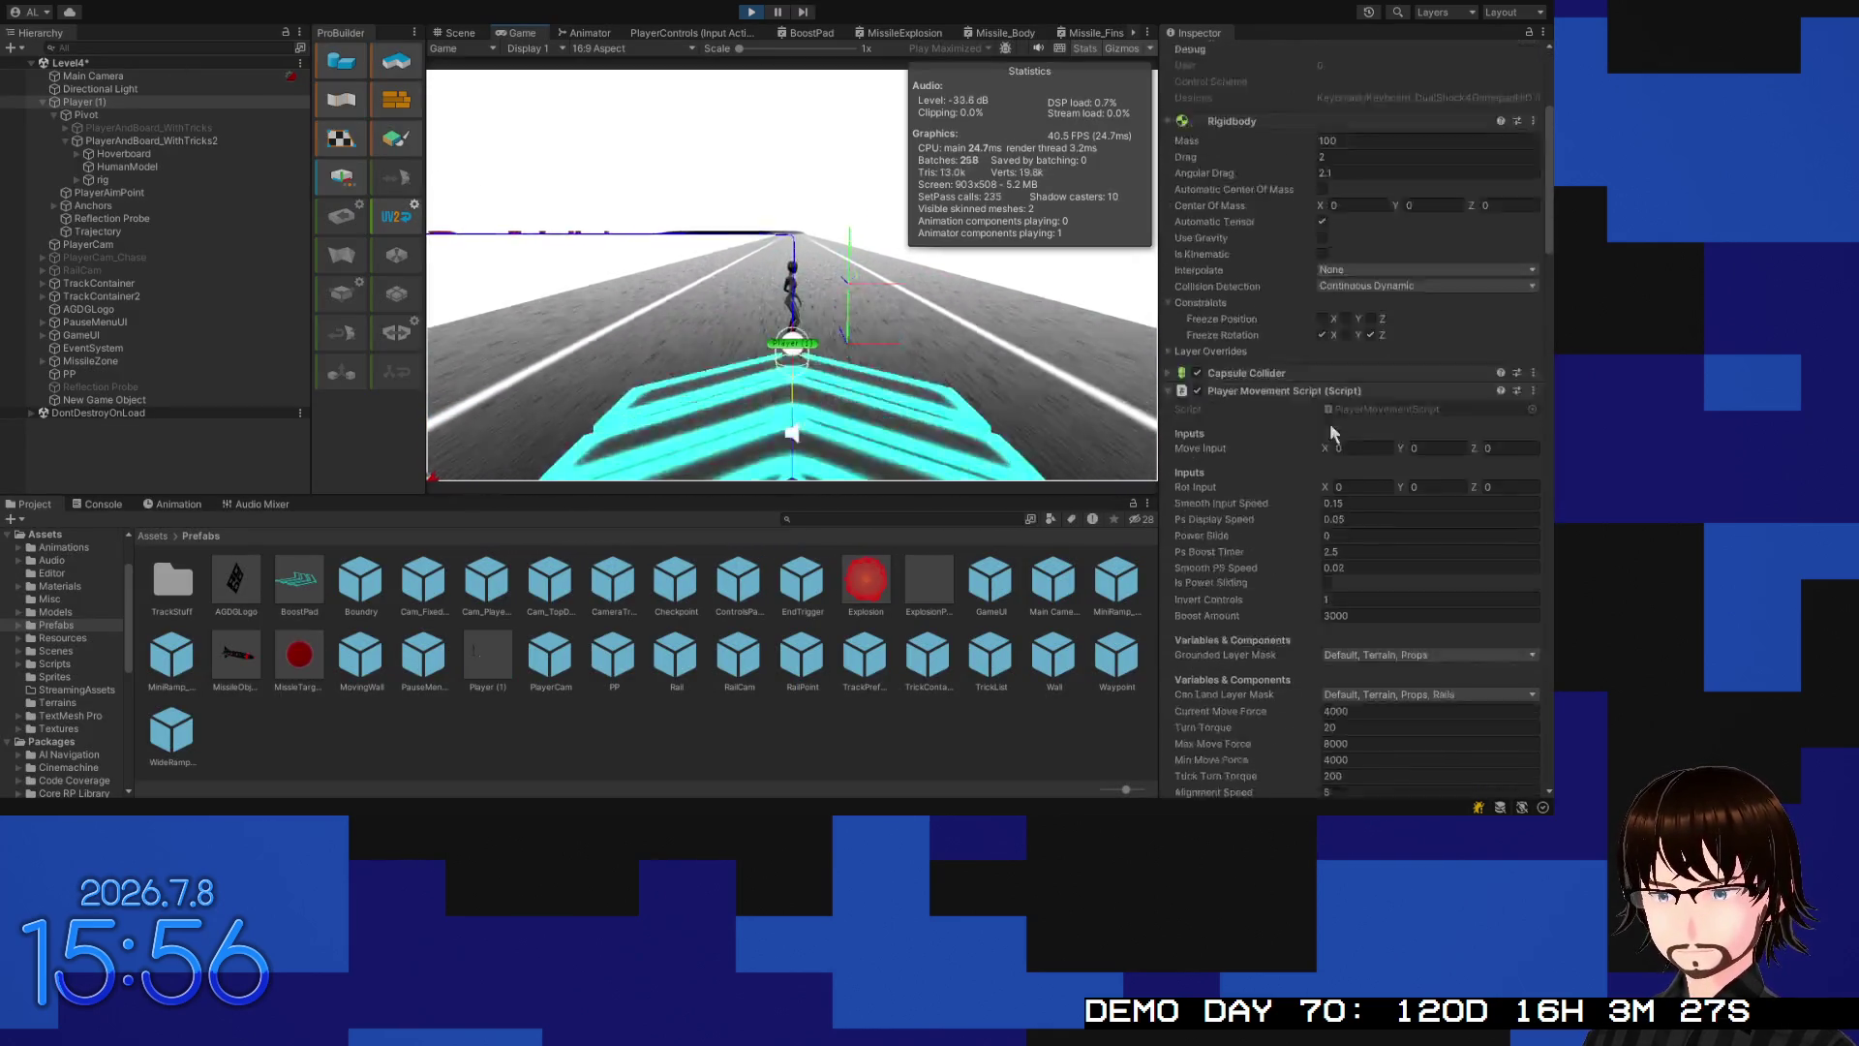
pyautogui.scroll(-12, 1290, 403)
pyautogui.scroll(-8, 1291, 406)
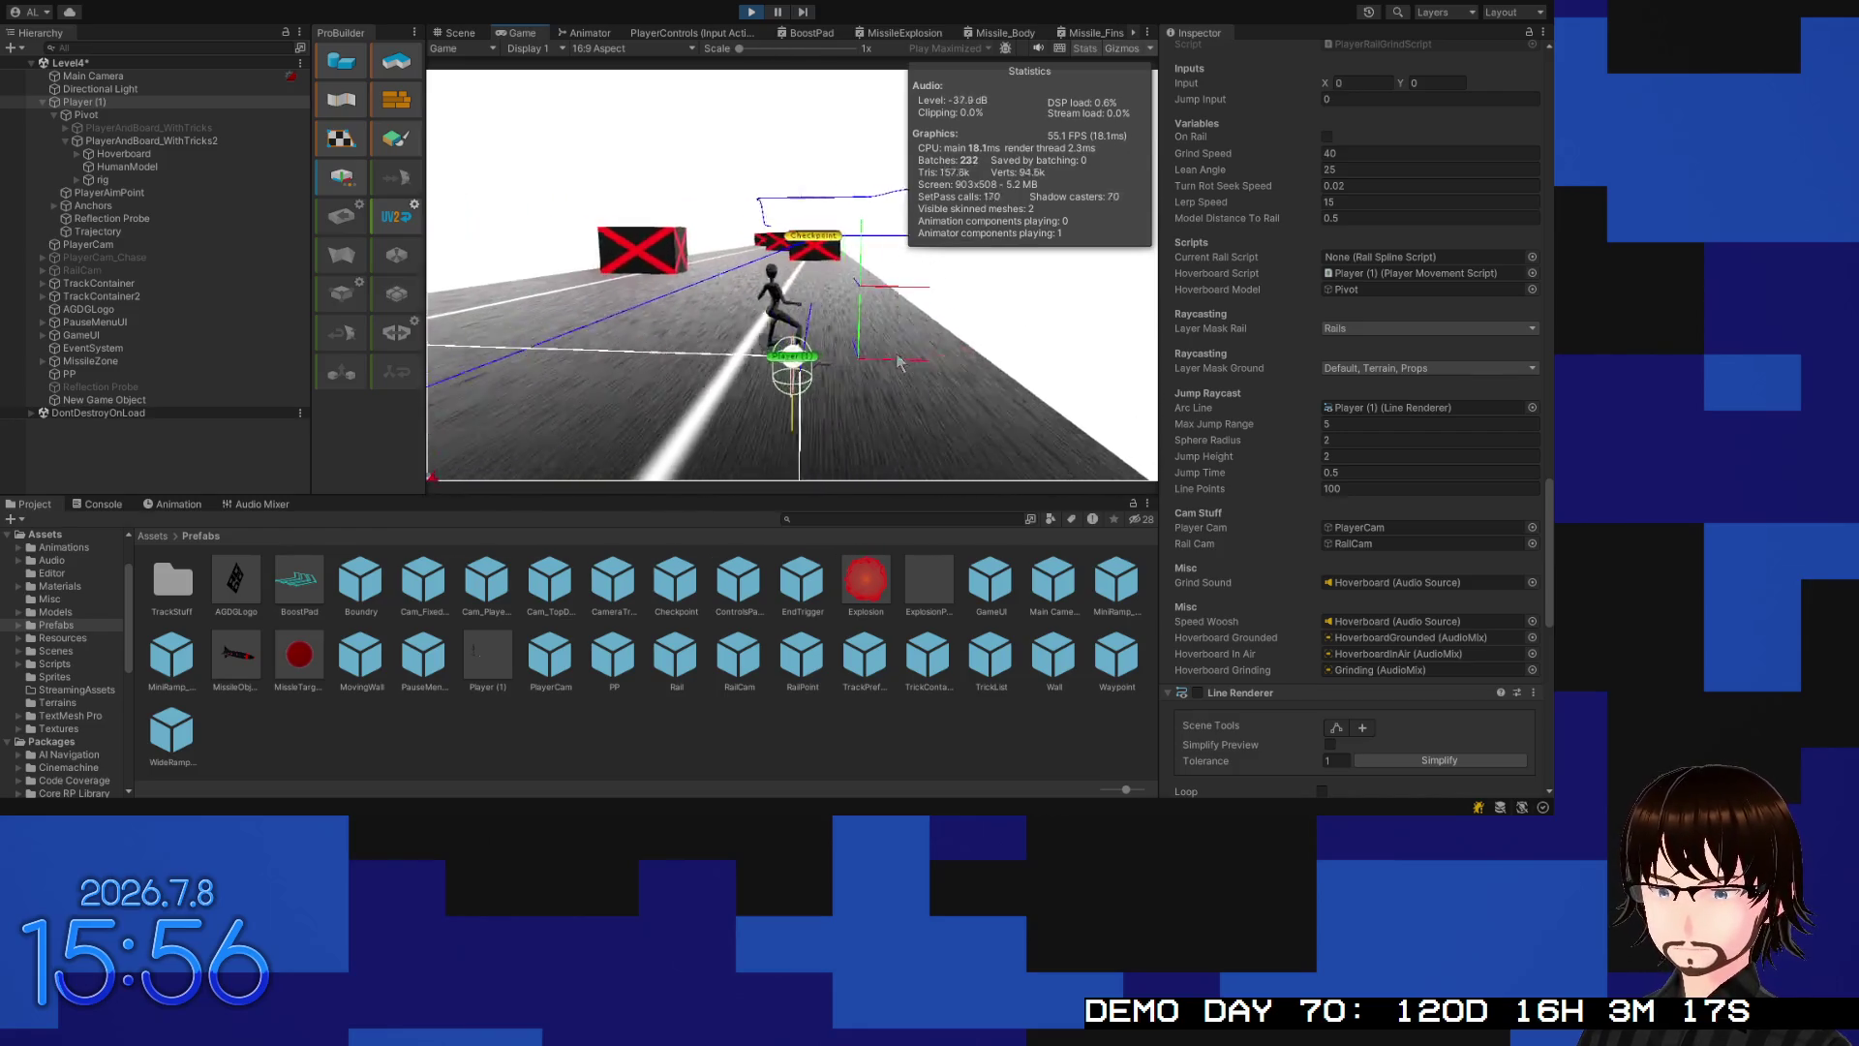
# Steer left and right with A/D, jump to the next rail, and select the Jump Time value
pyautogui.press('a')
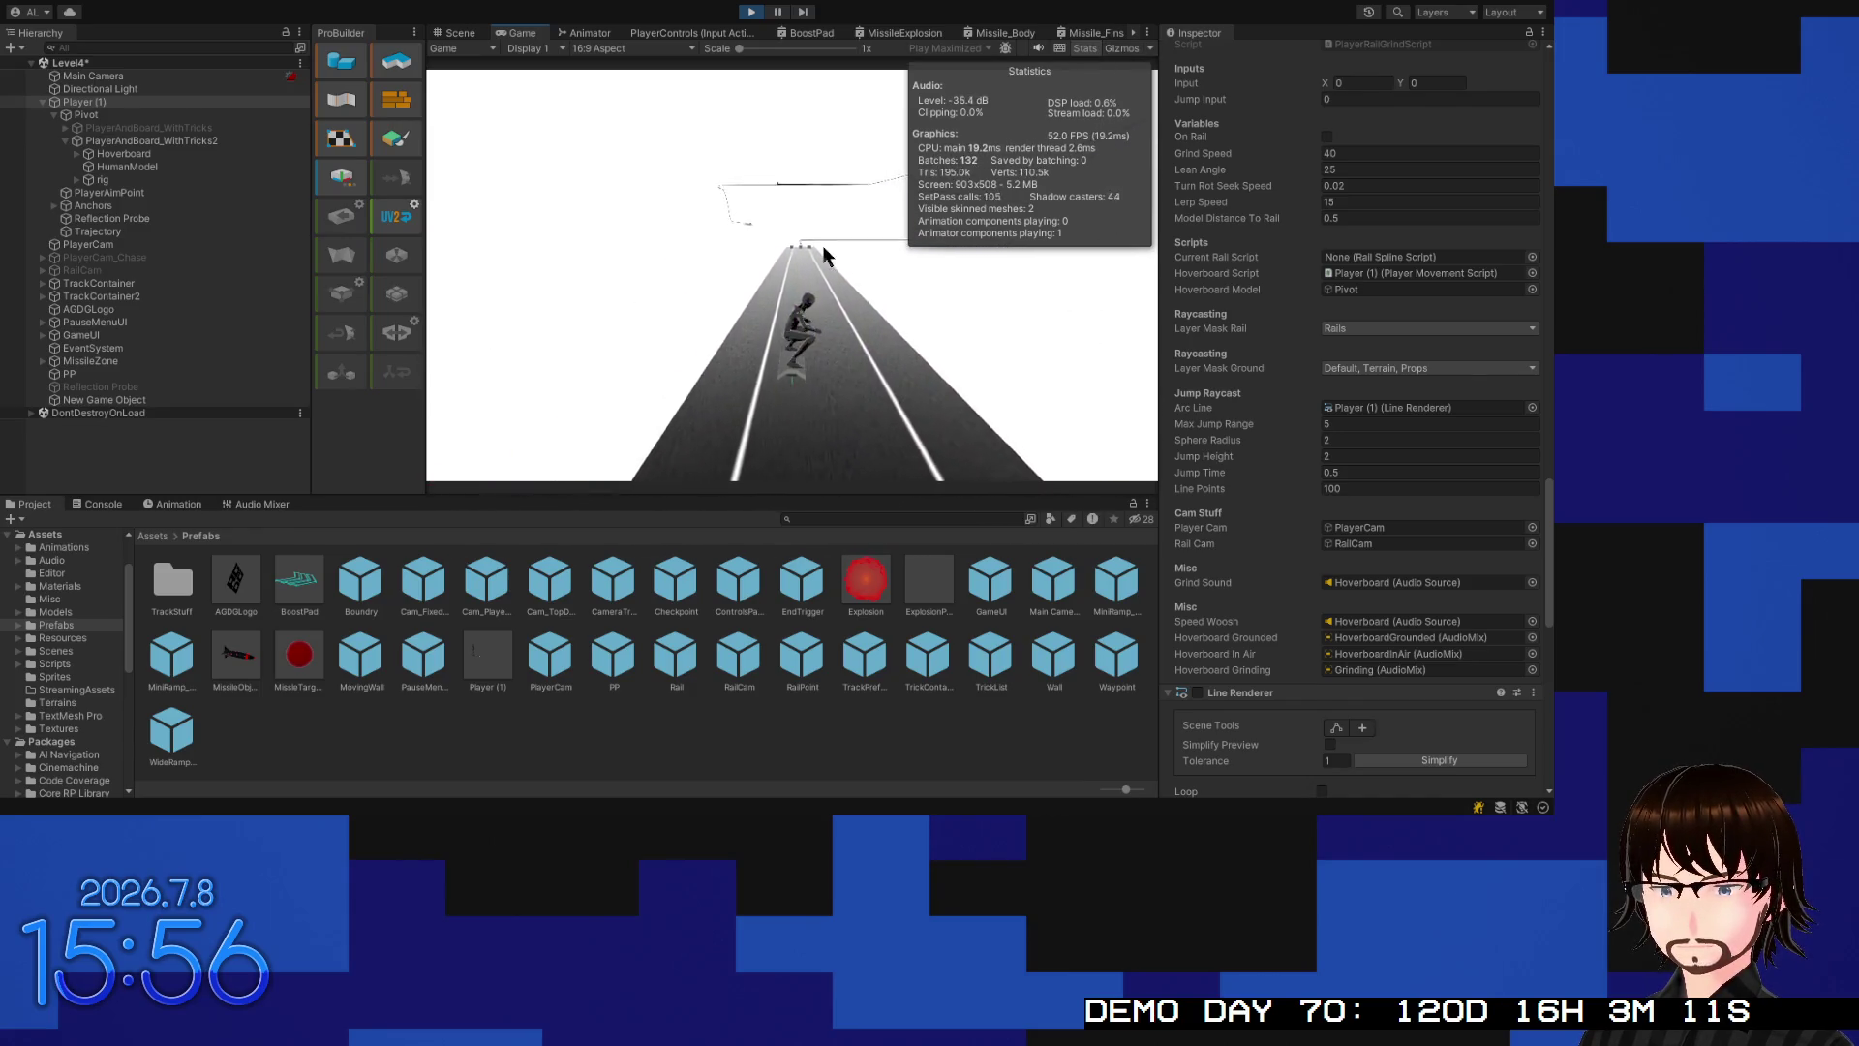
pyautogui.press('d')
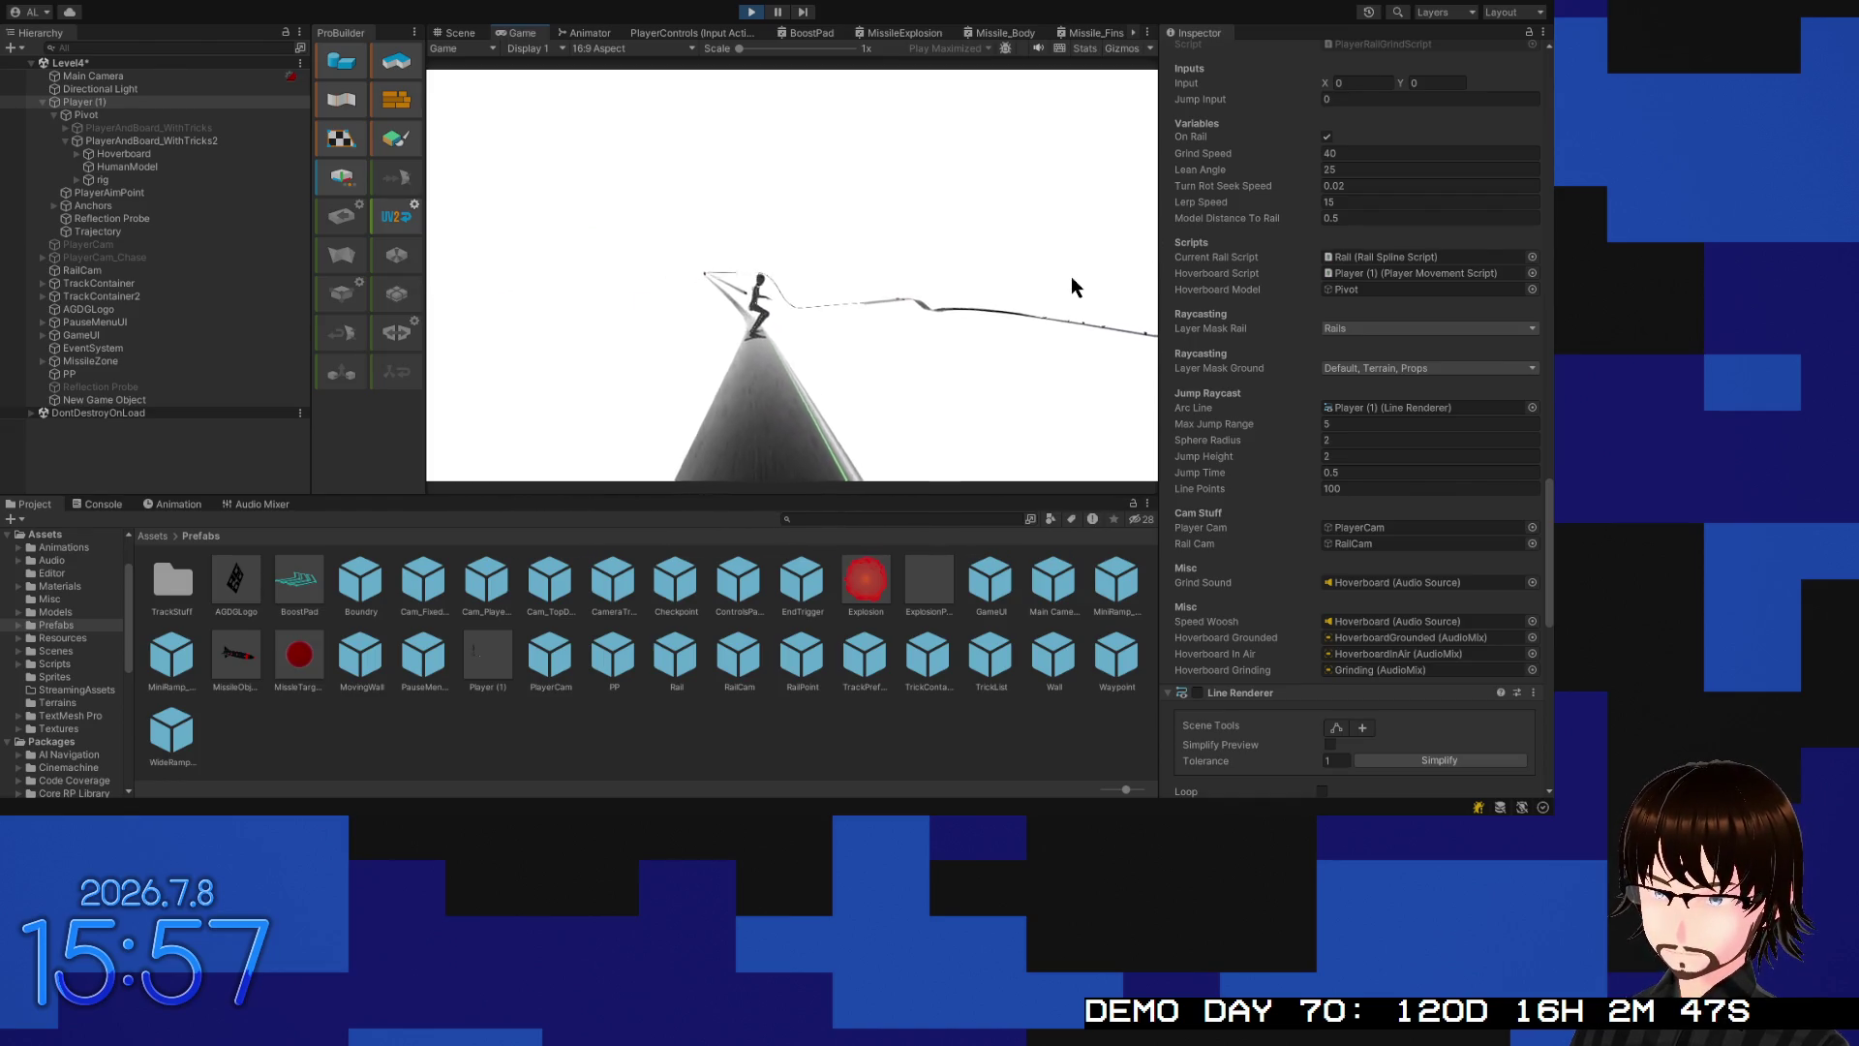
pyautogui.press('d')
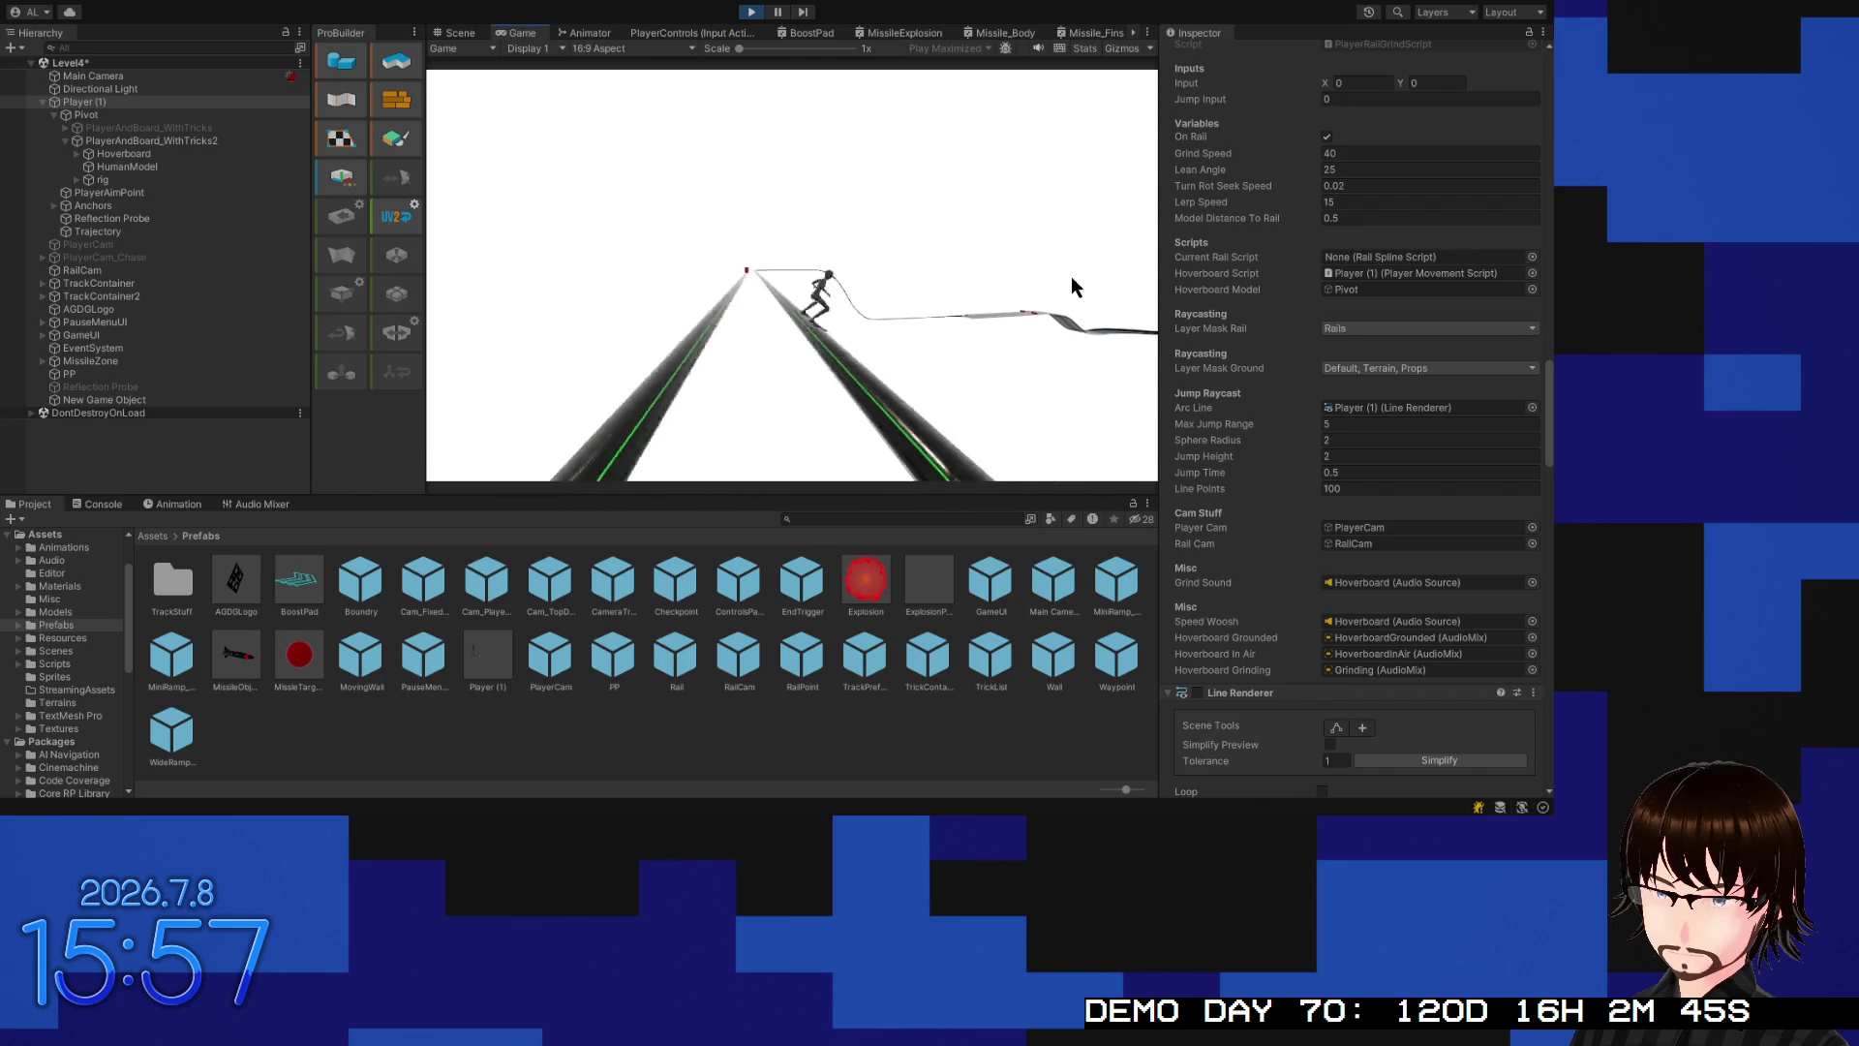
pyautogui.press('space')
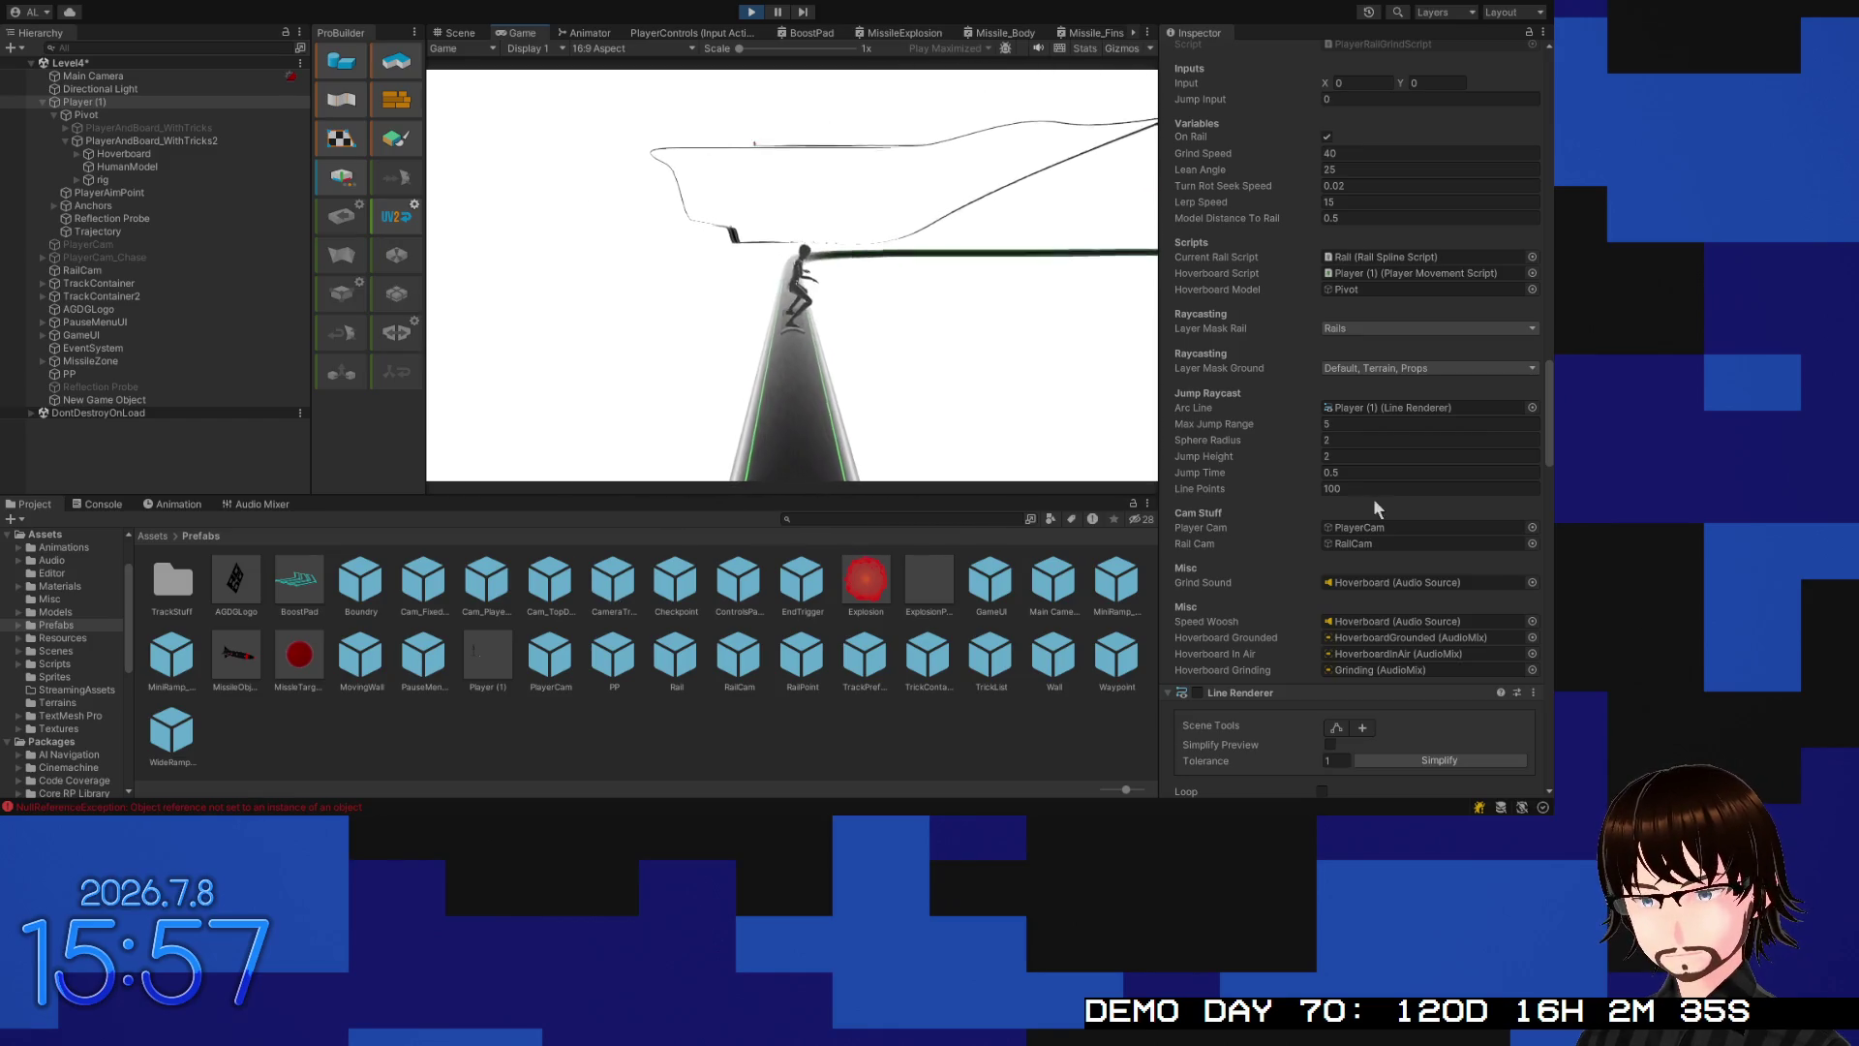
pyautogui.click(1348, 472)
# Set Jump Time to 0.3, then steer right and jump over to the neighbouring Rail (1)
pyautogui.write('0.3')
pyautogui.press('Return')
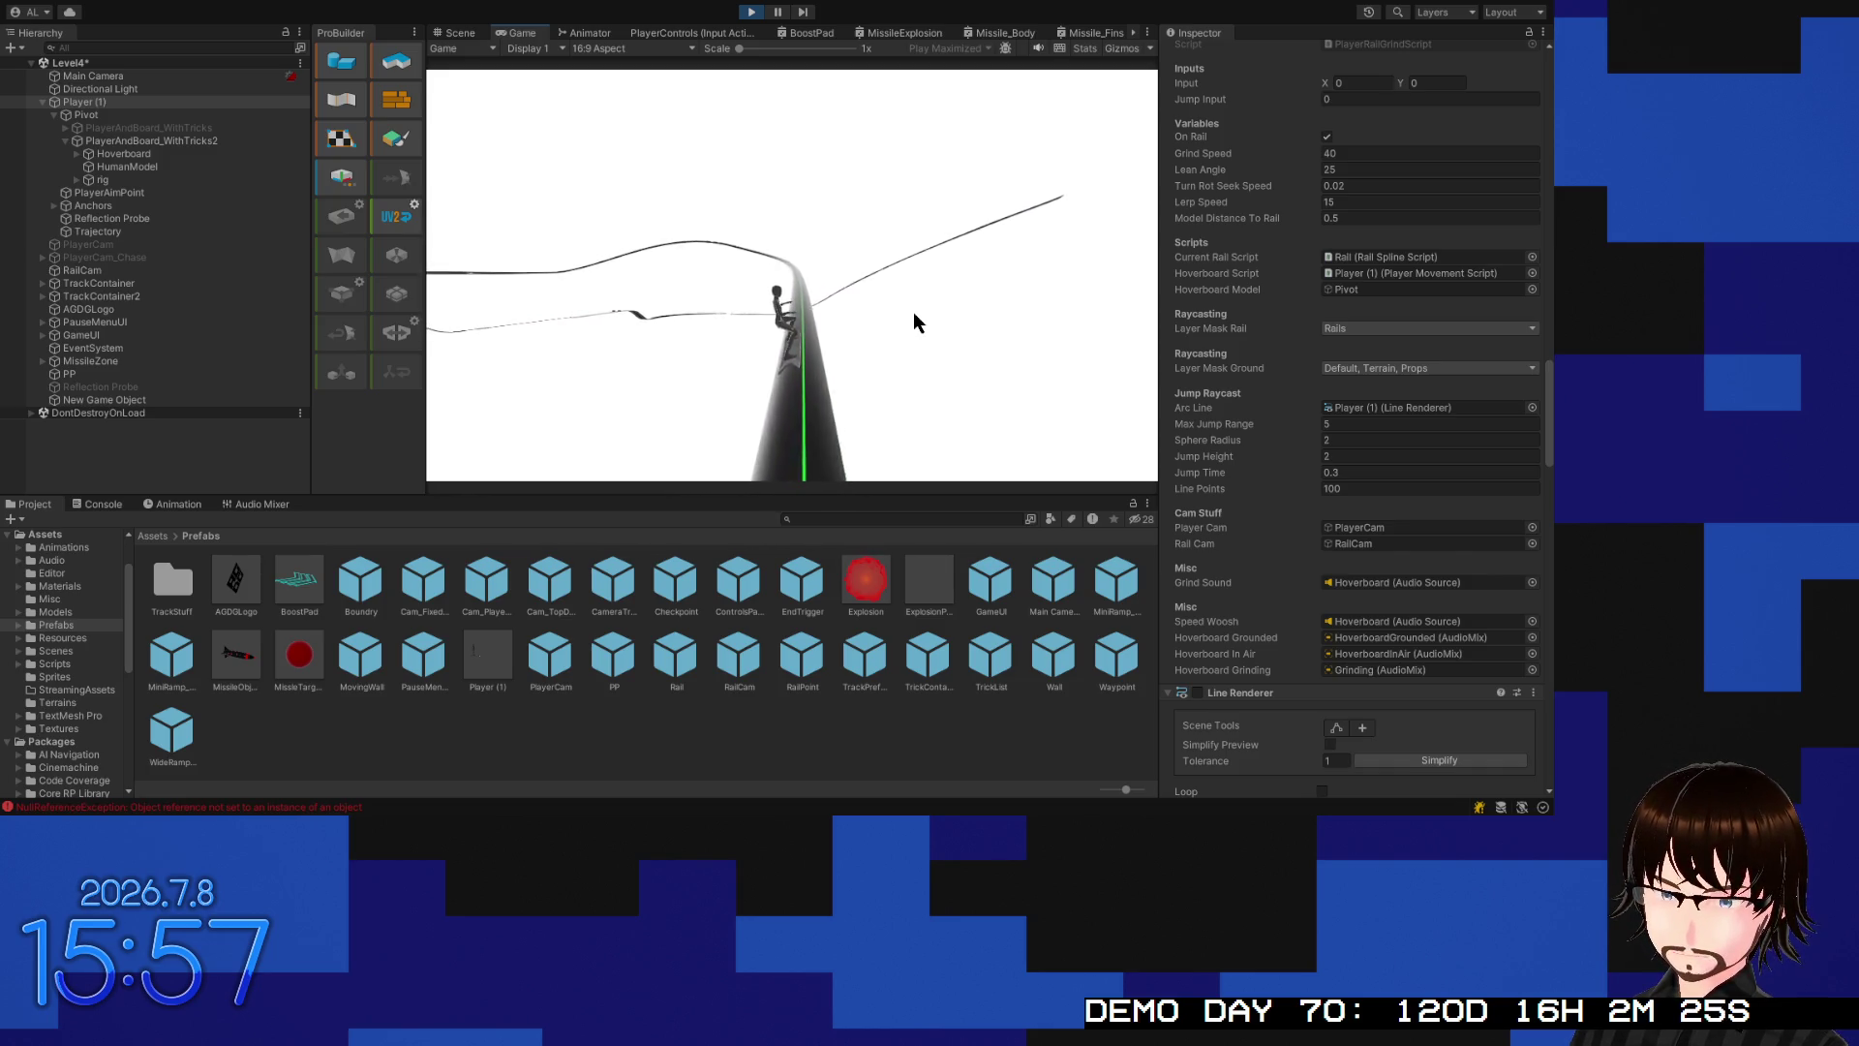
pyautogui.press('d')
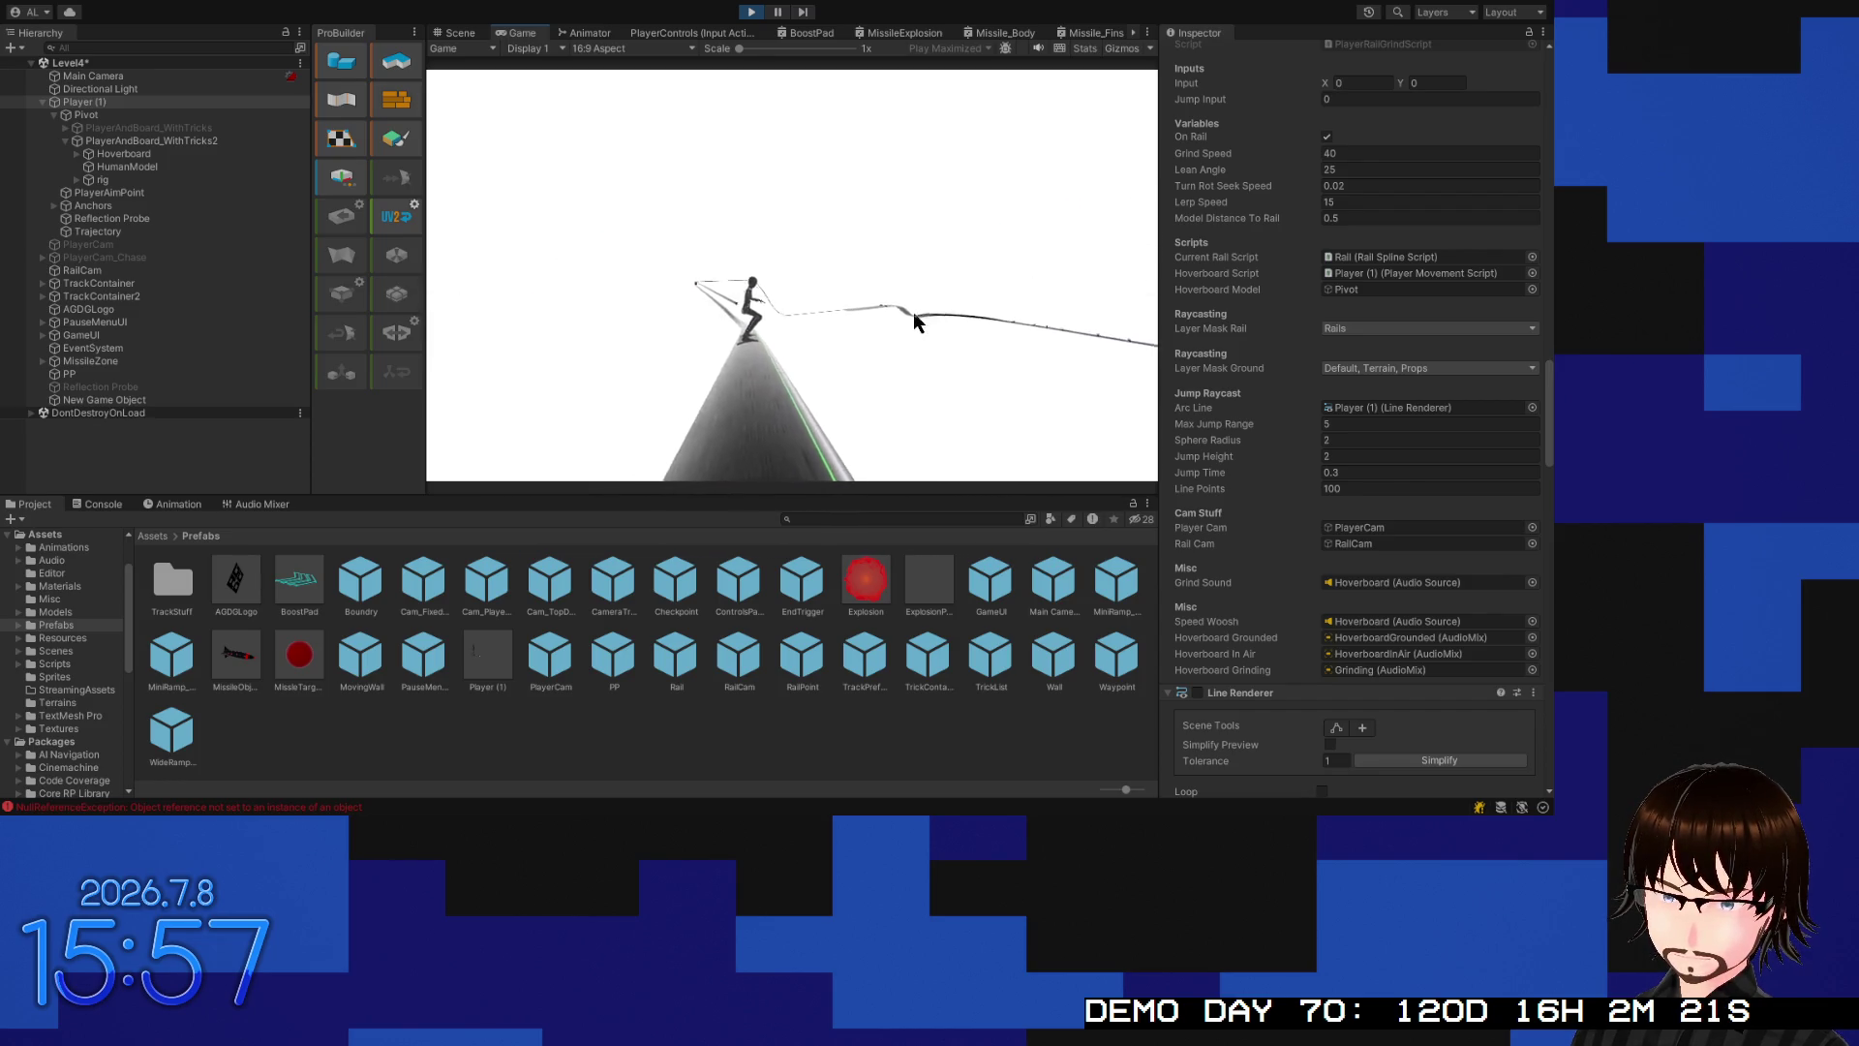
pyautogui.press('space')
pyautogui.press('d')
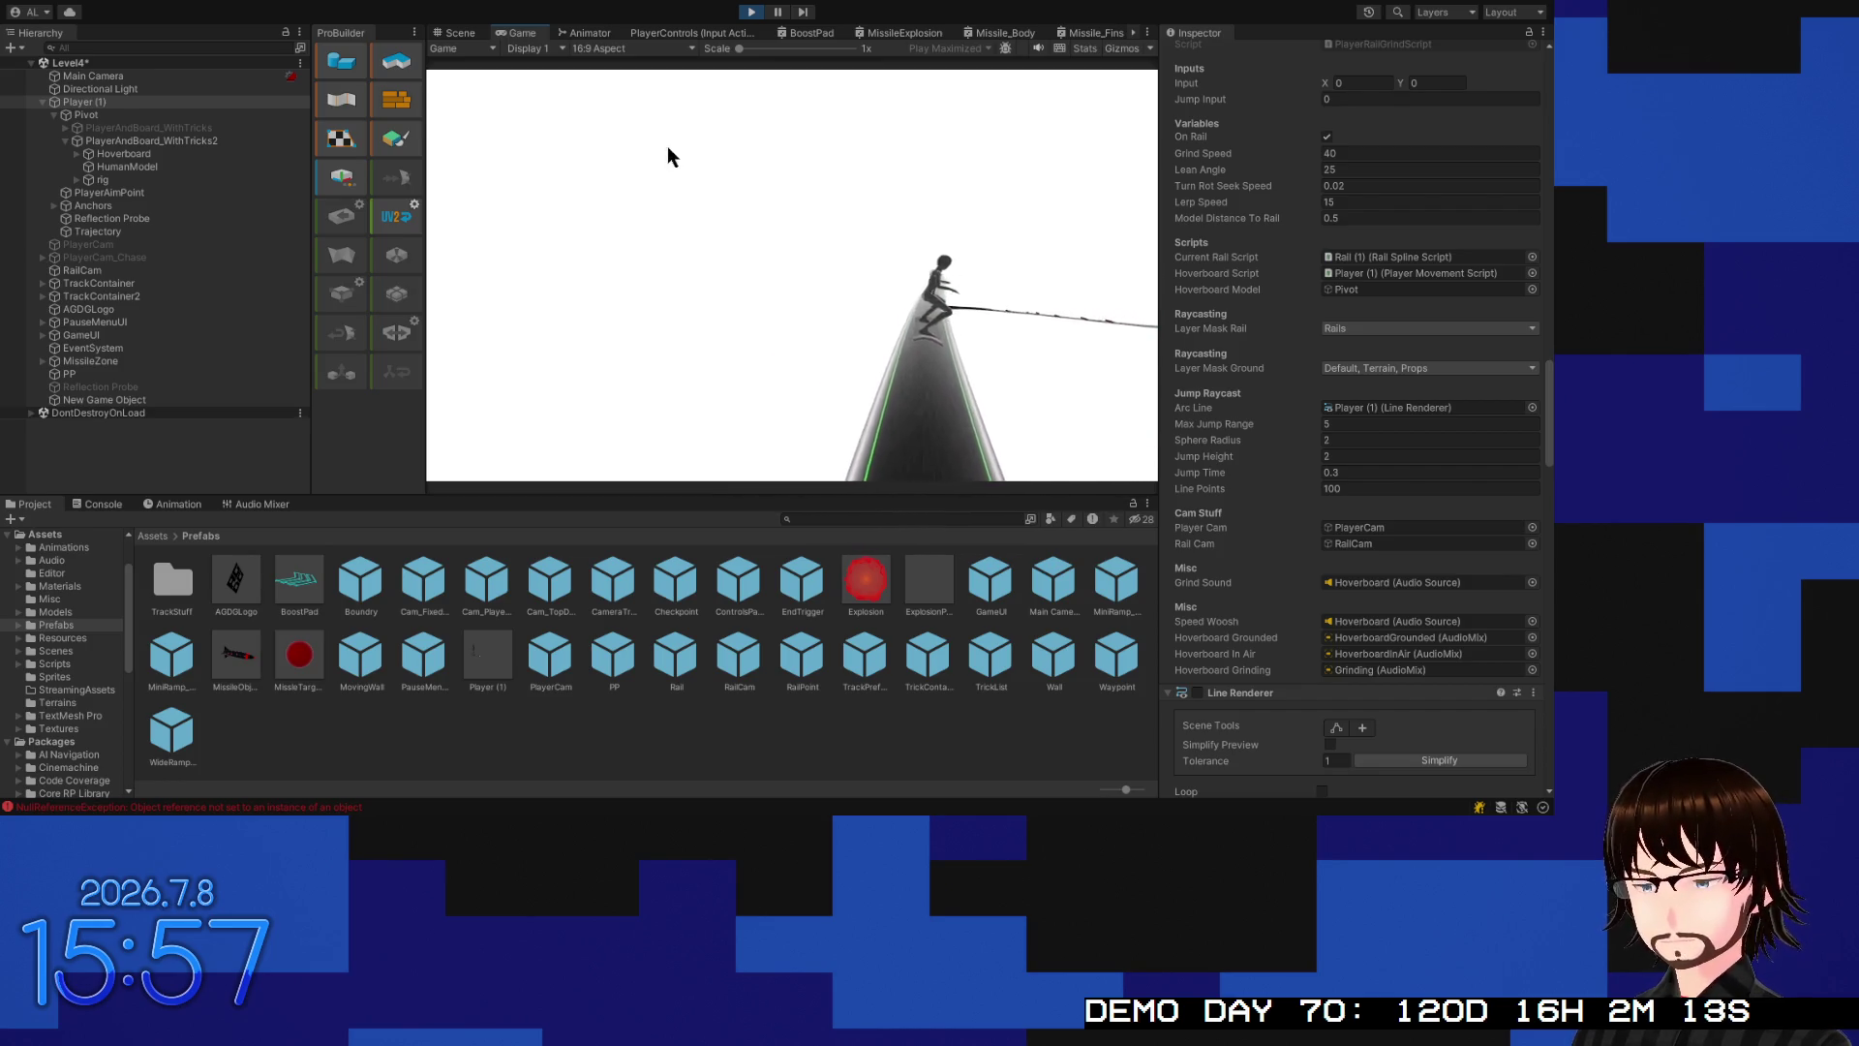
# Stop play and open the Console's NullReferenceException at PlayerMovementScript.cs line 110
pyautogui.hotkey('ctrl', 'p')
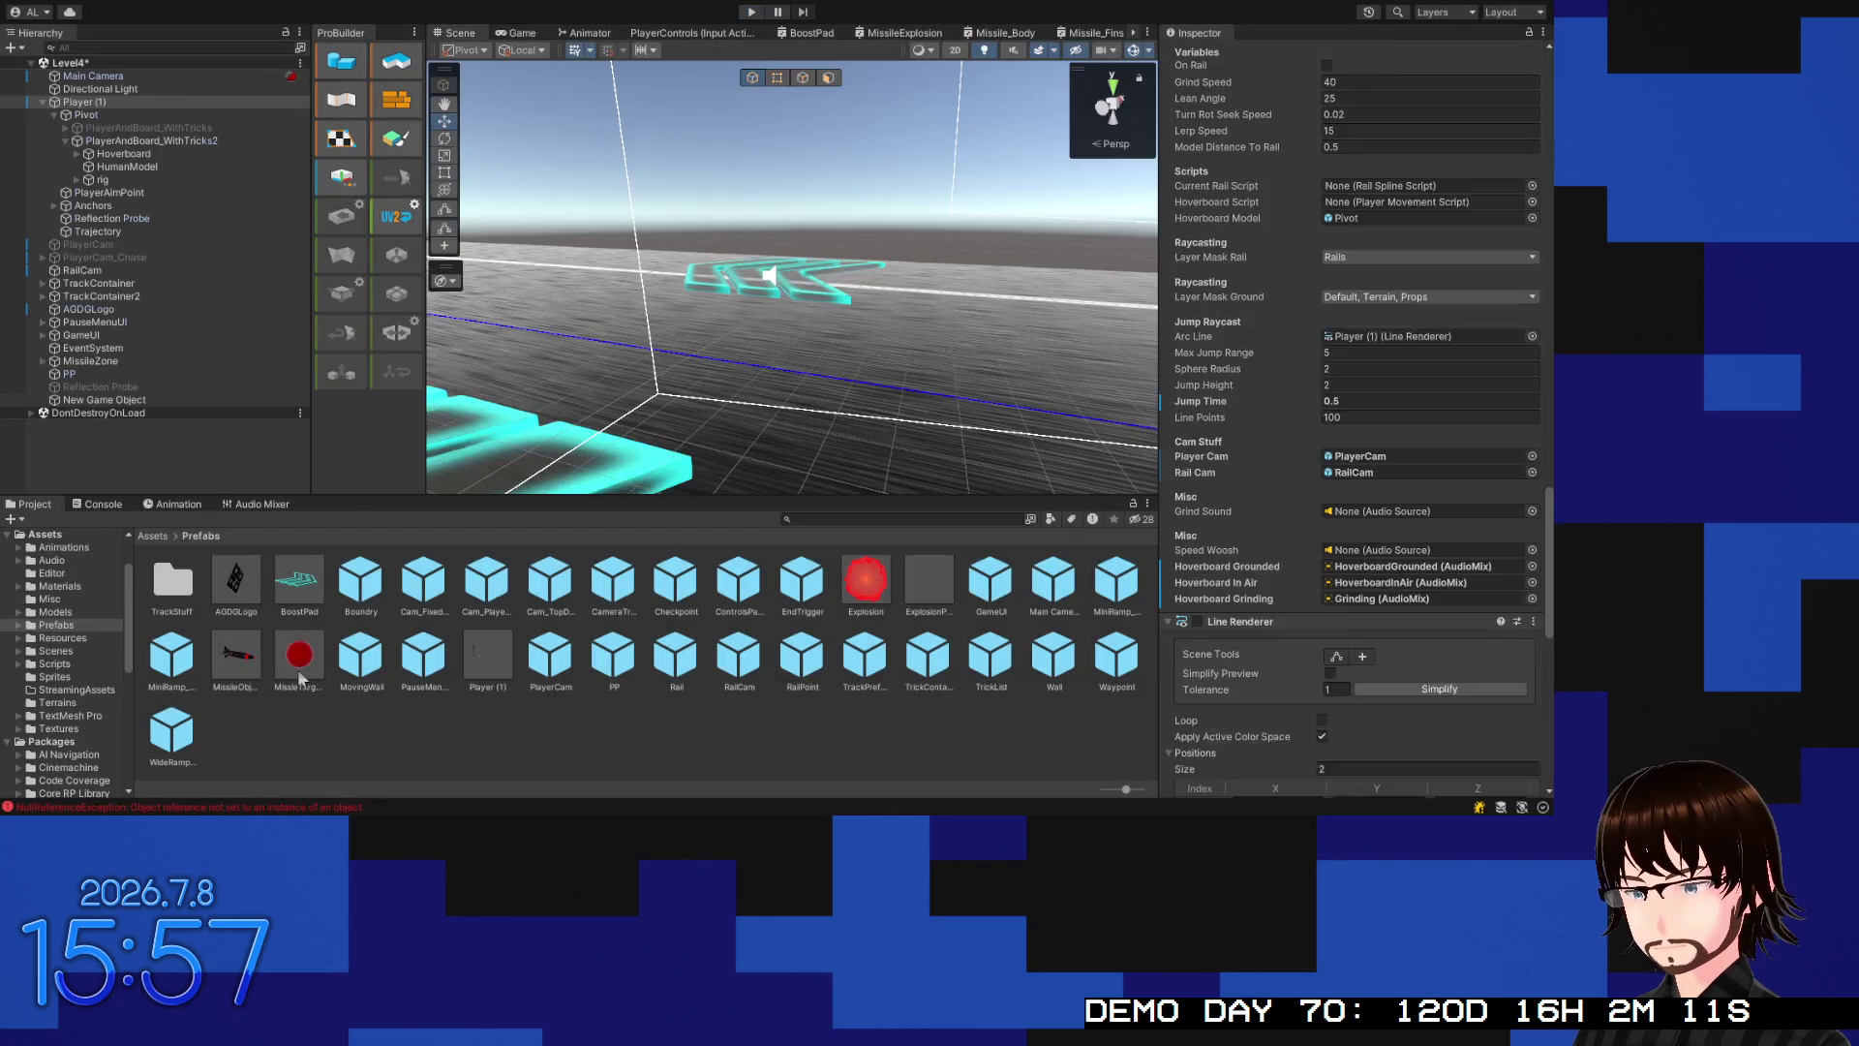
pyautogui.click(103, 503)
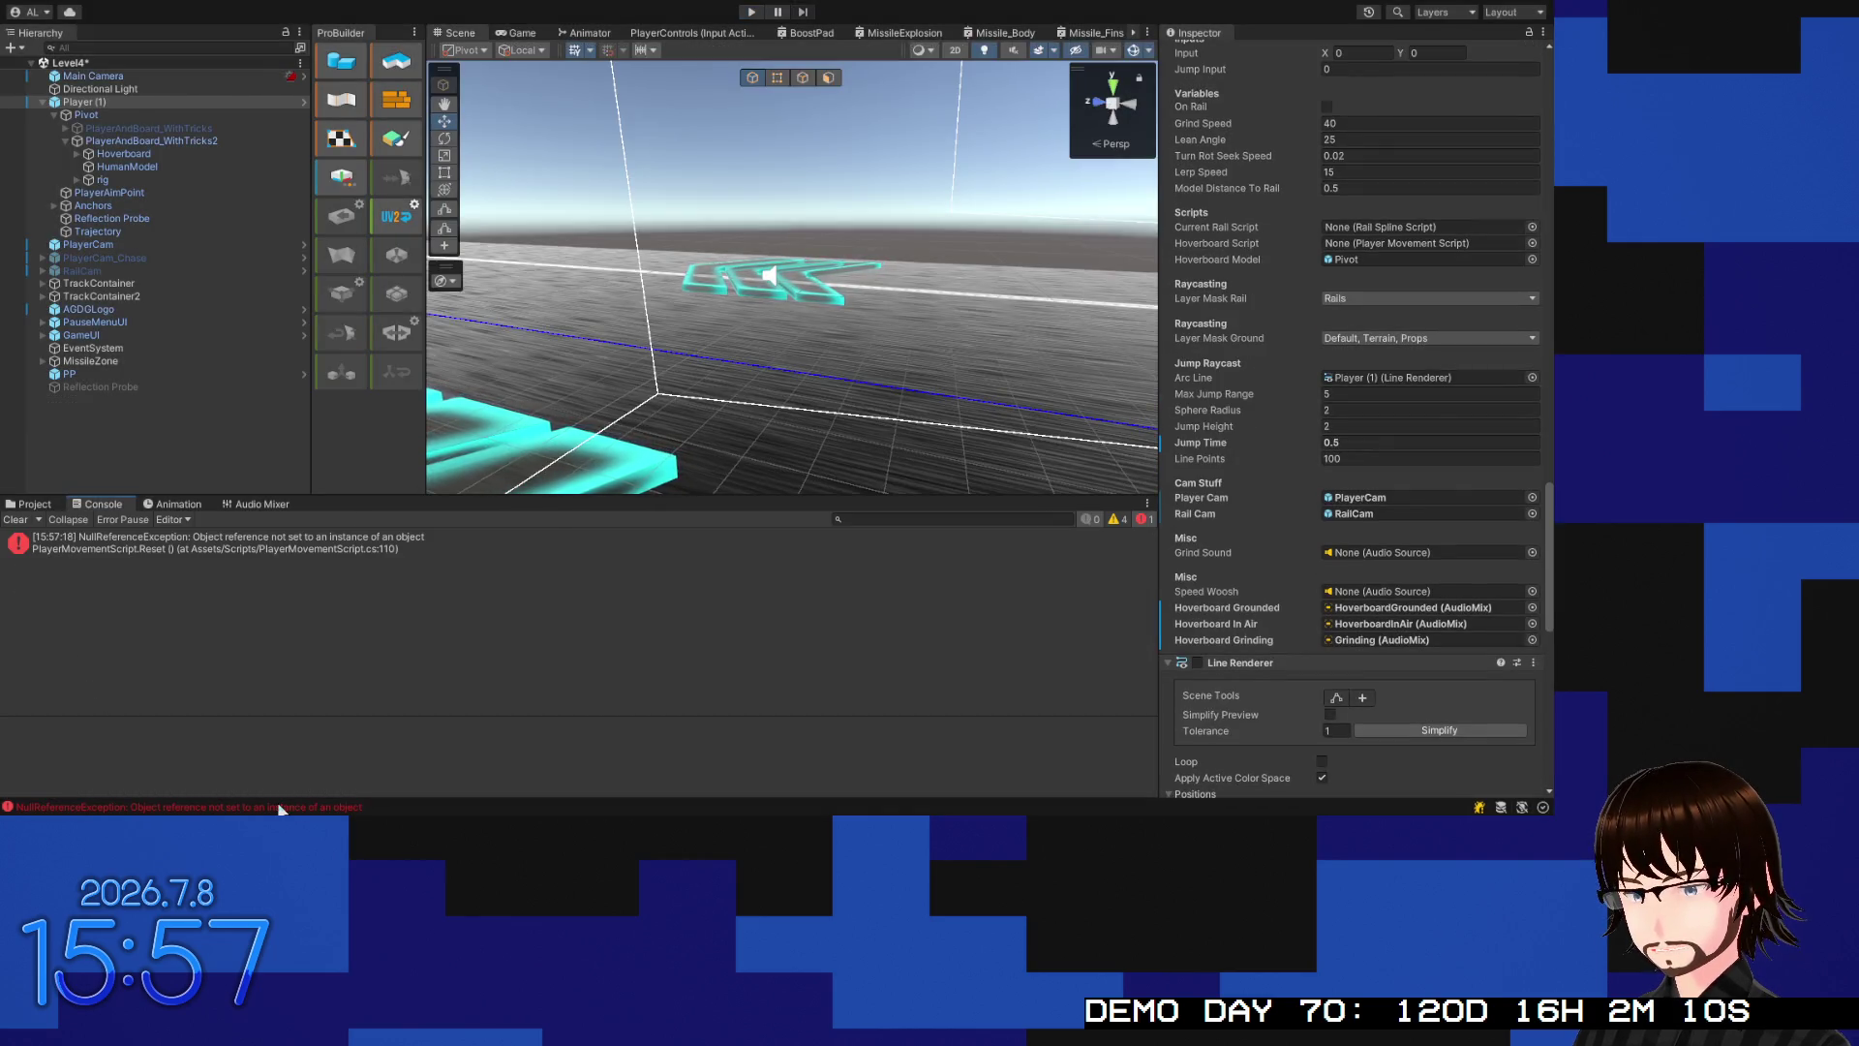
pyautogui.click(290, 539)
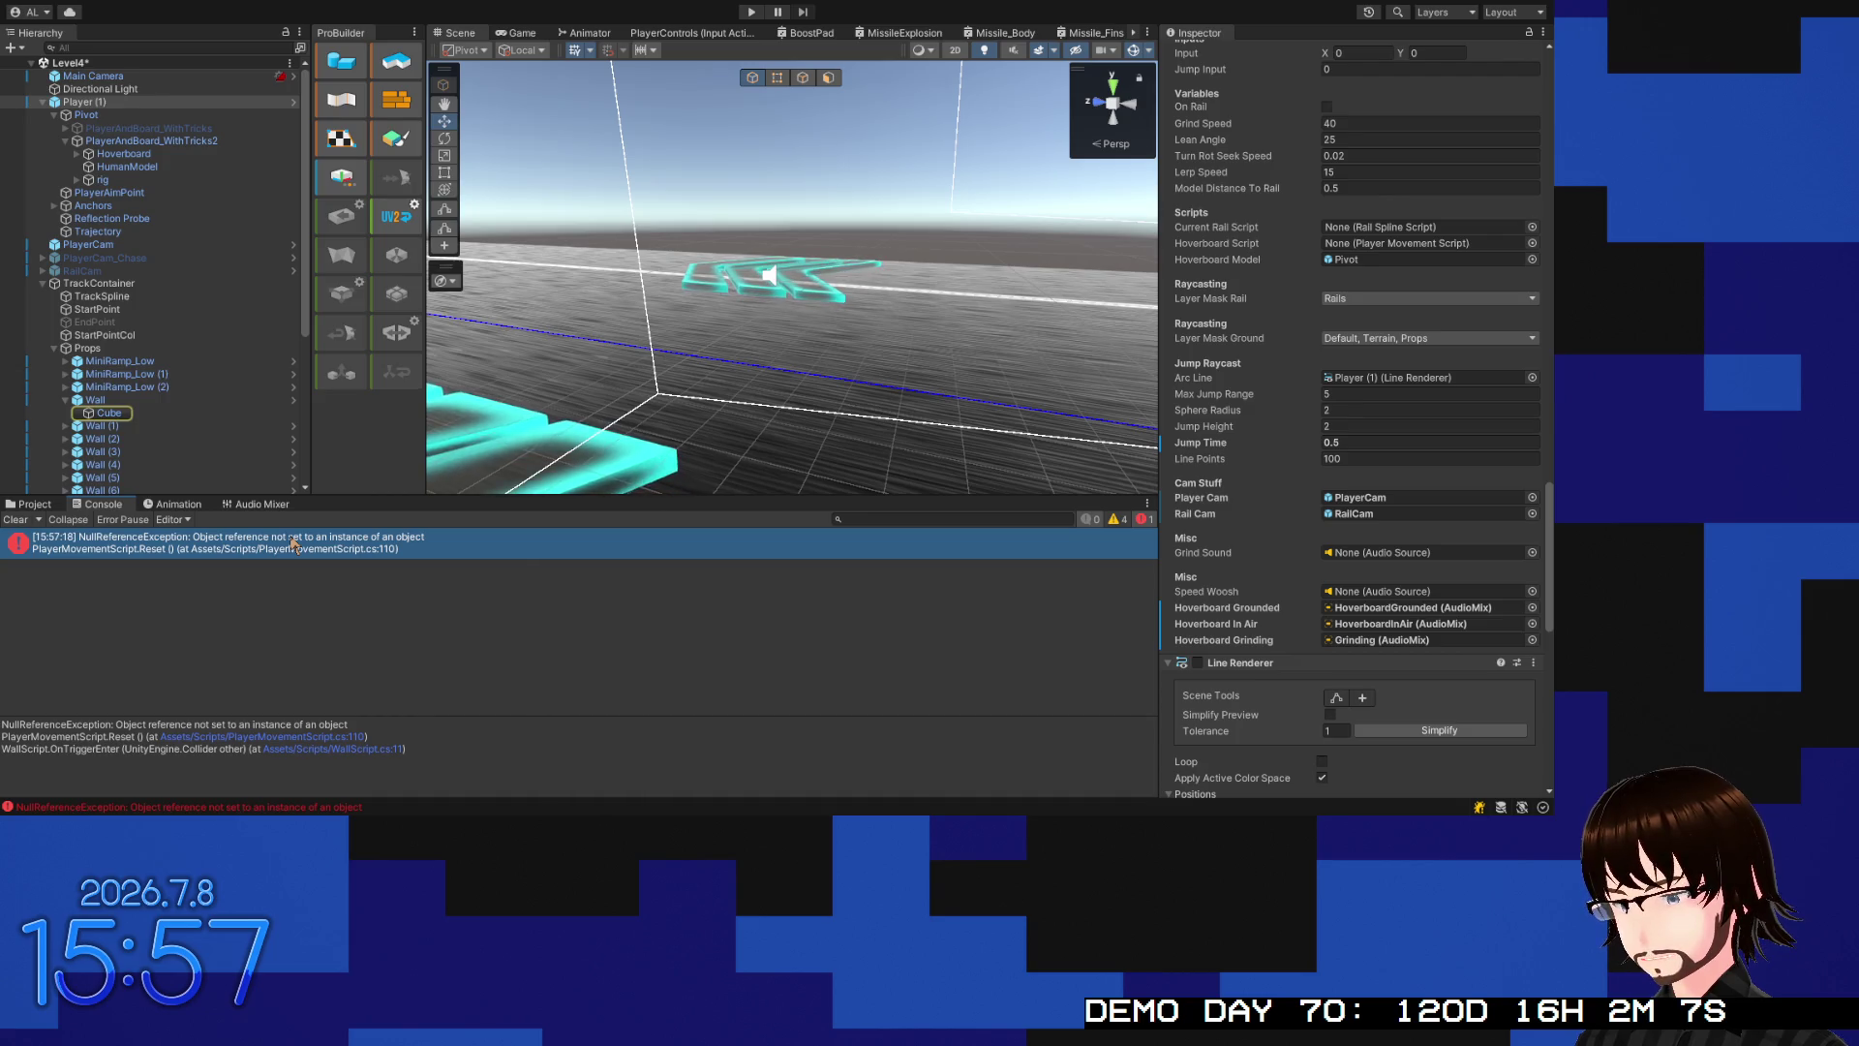
pyautogui.doubleClick(290, 542)
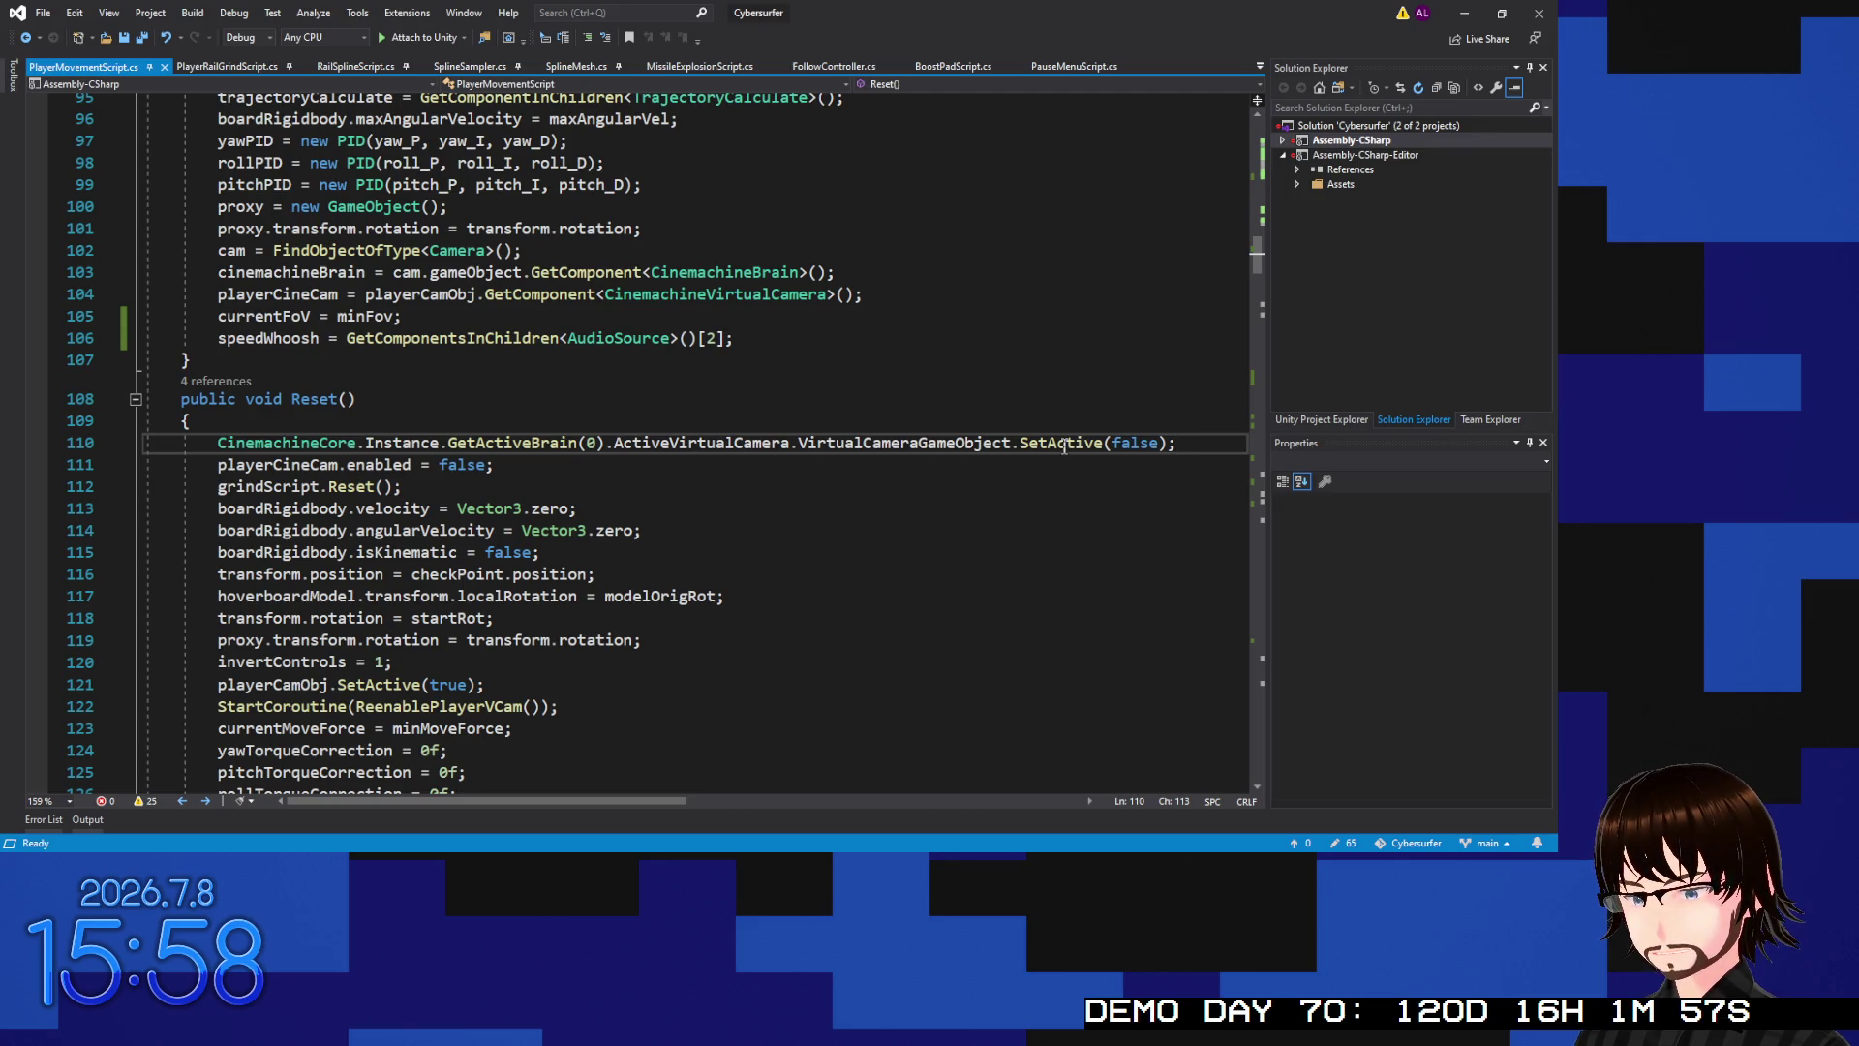
# Read through the Reset method around line 110, then return to Unity
pyautogui.scroll(-4, 577, 543)
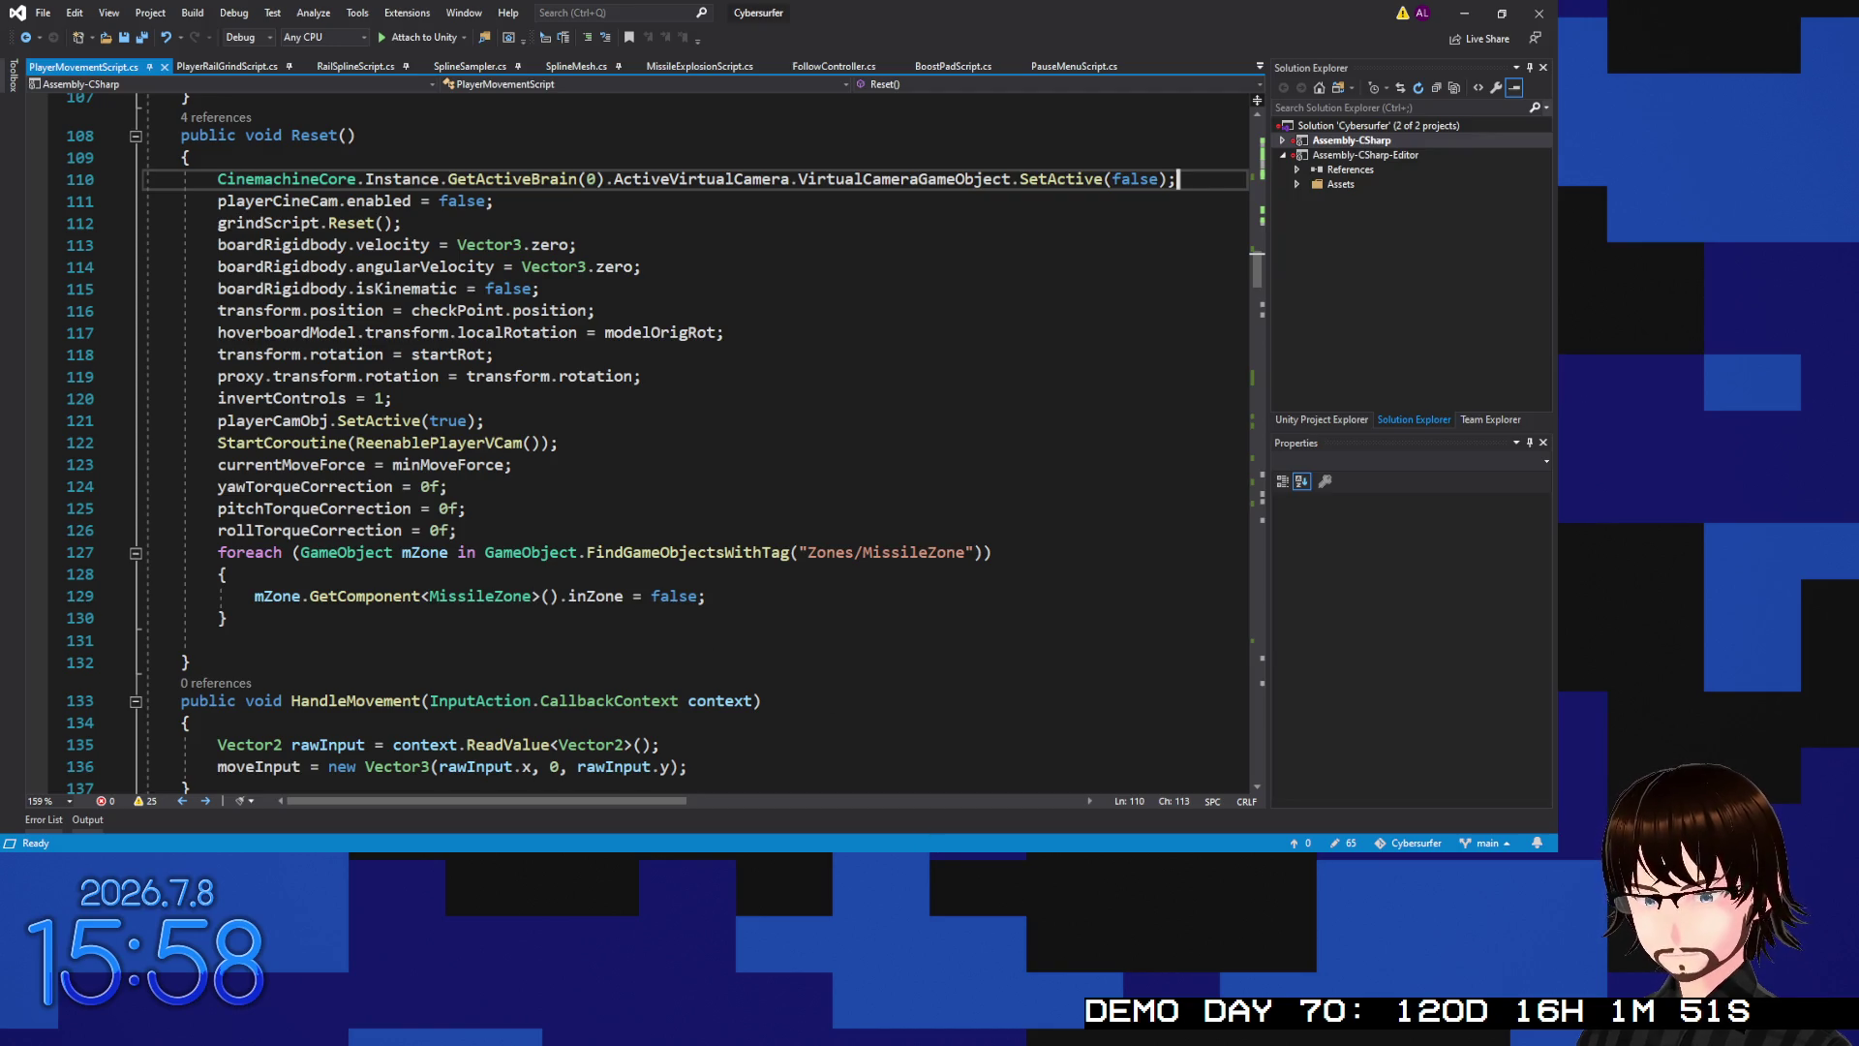
pyautogui.hotkey('alt', 'Tab')
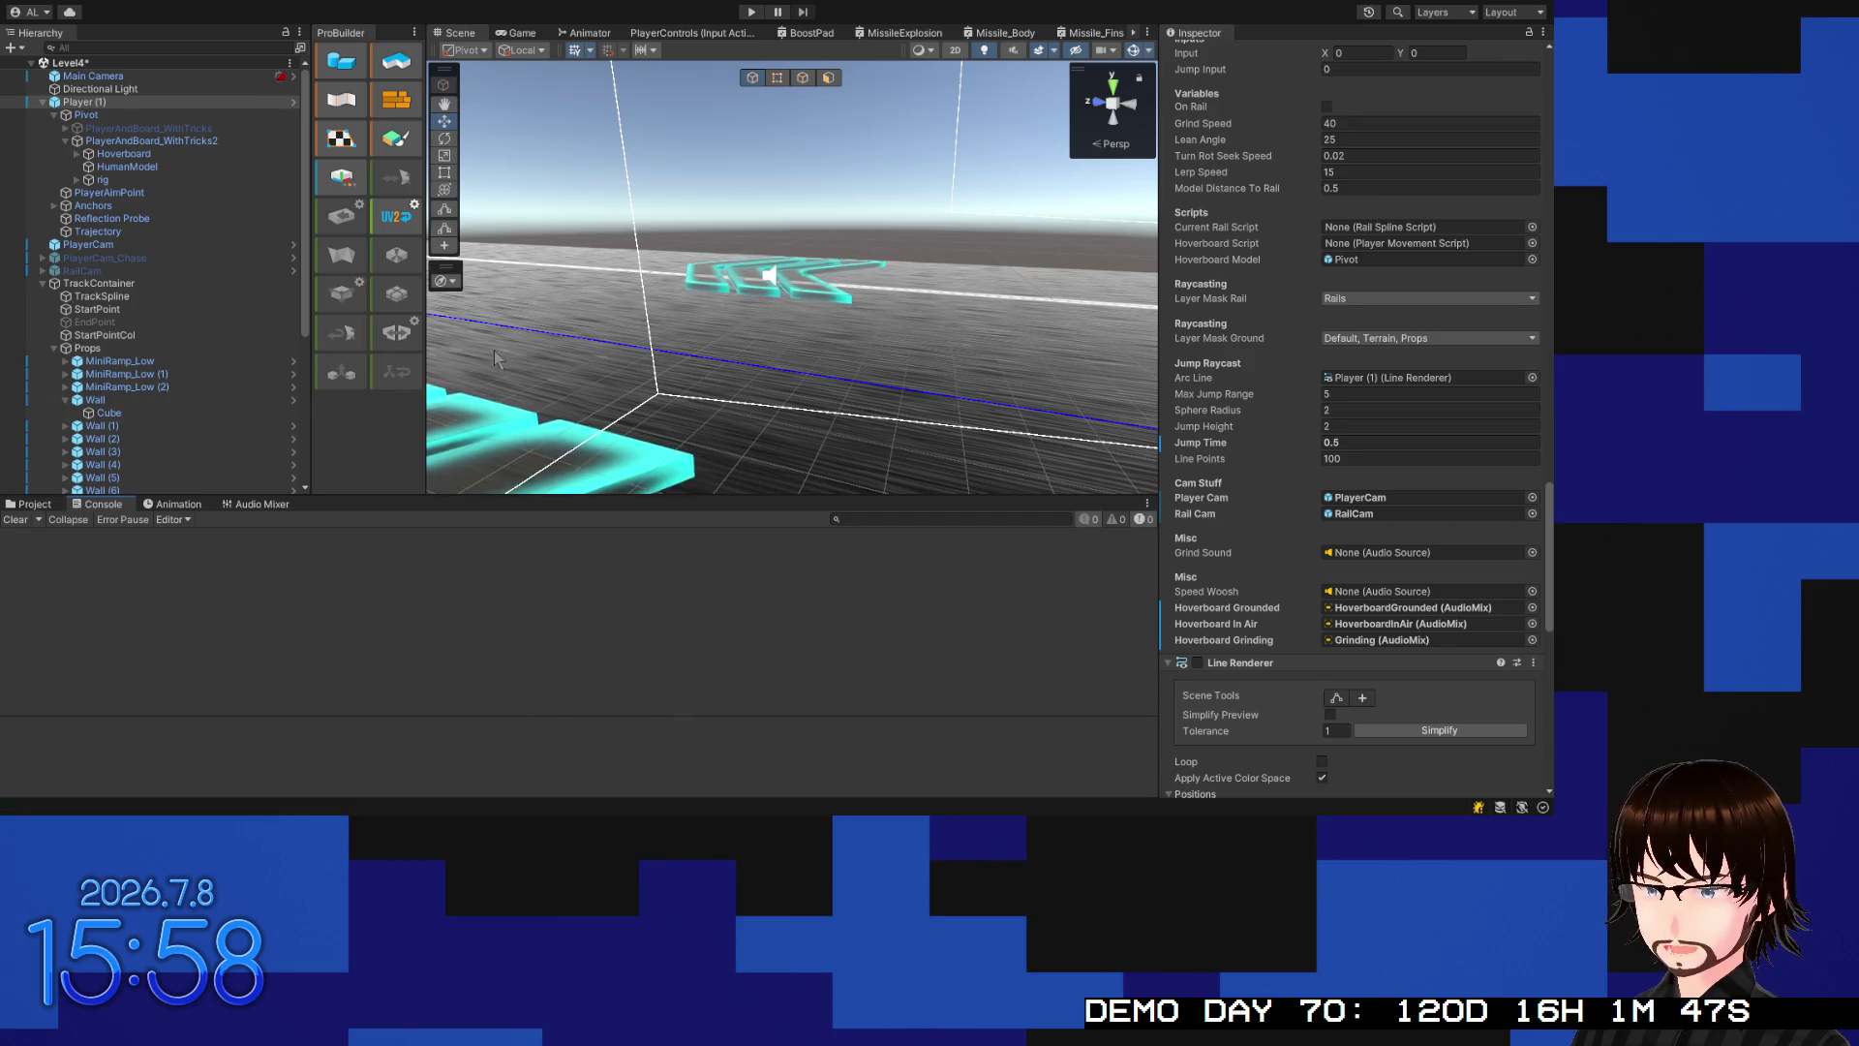
# After checking TrackSpline, select Player (1), frame and orbit around it, then switch to Visual Studio
pyautogui.click(630, 320)
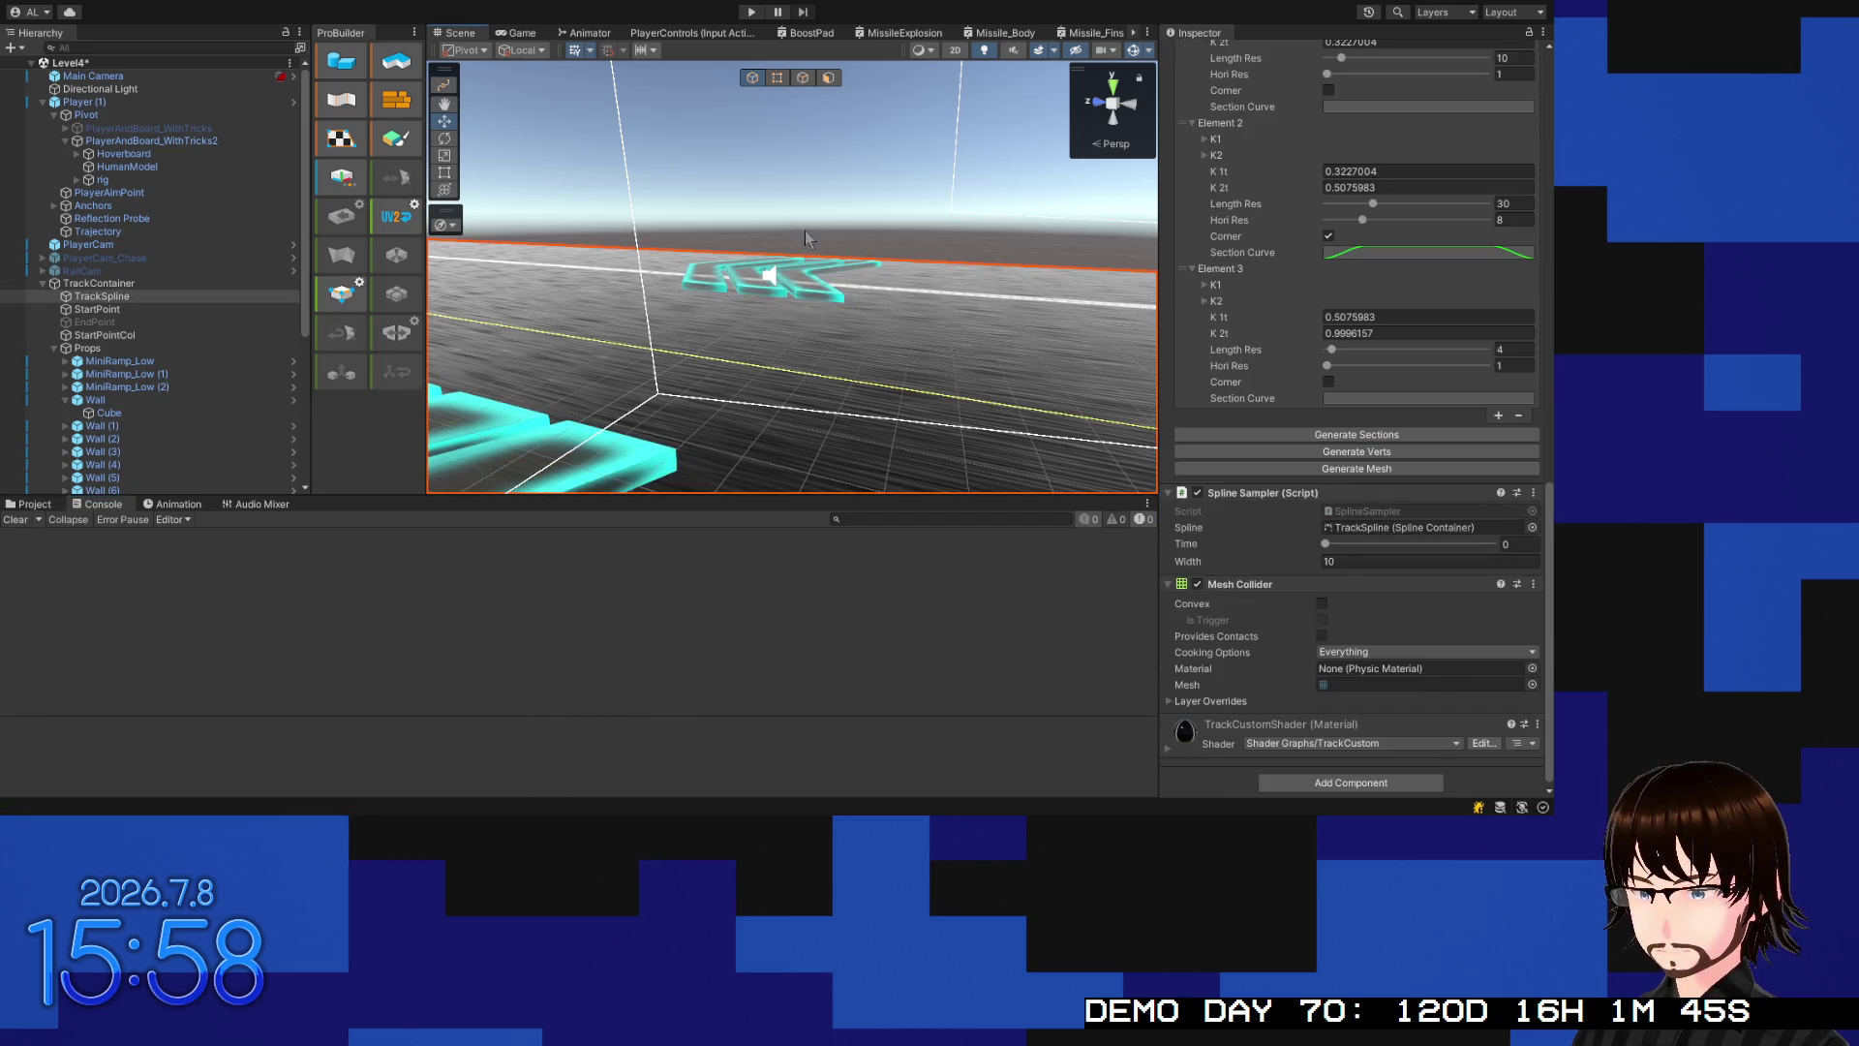
pyautogui.click(807, 233)
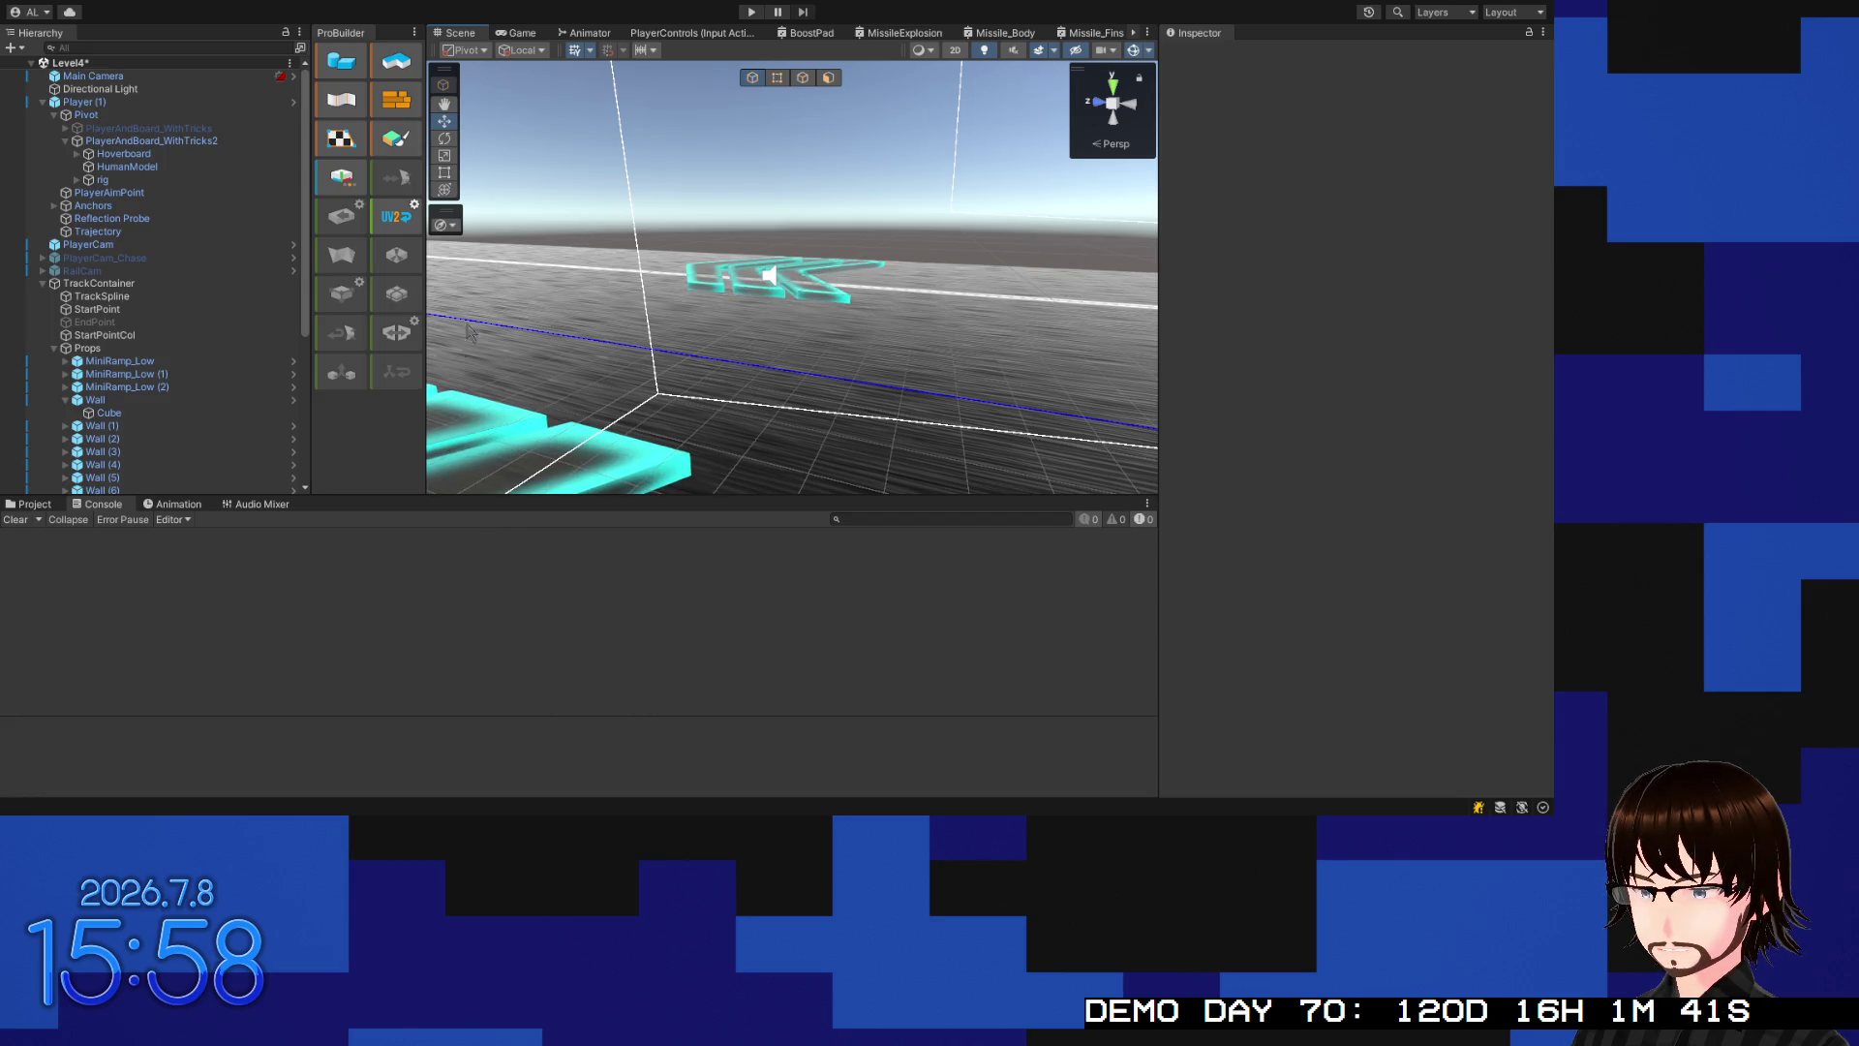
pyautogui.click(102, 102)
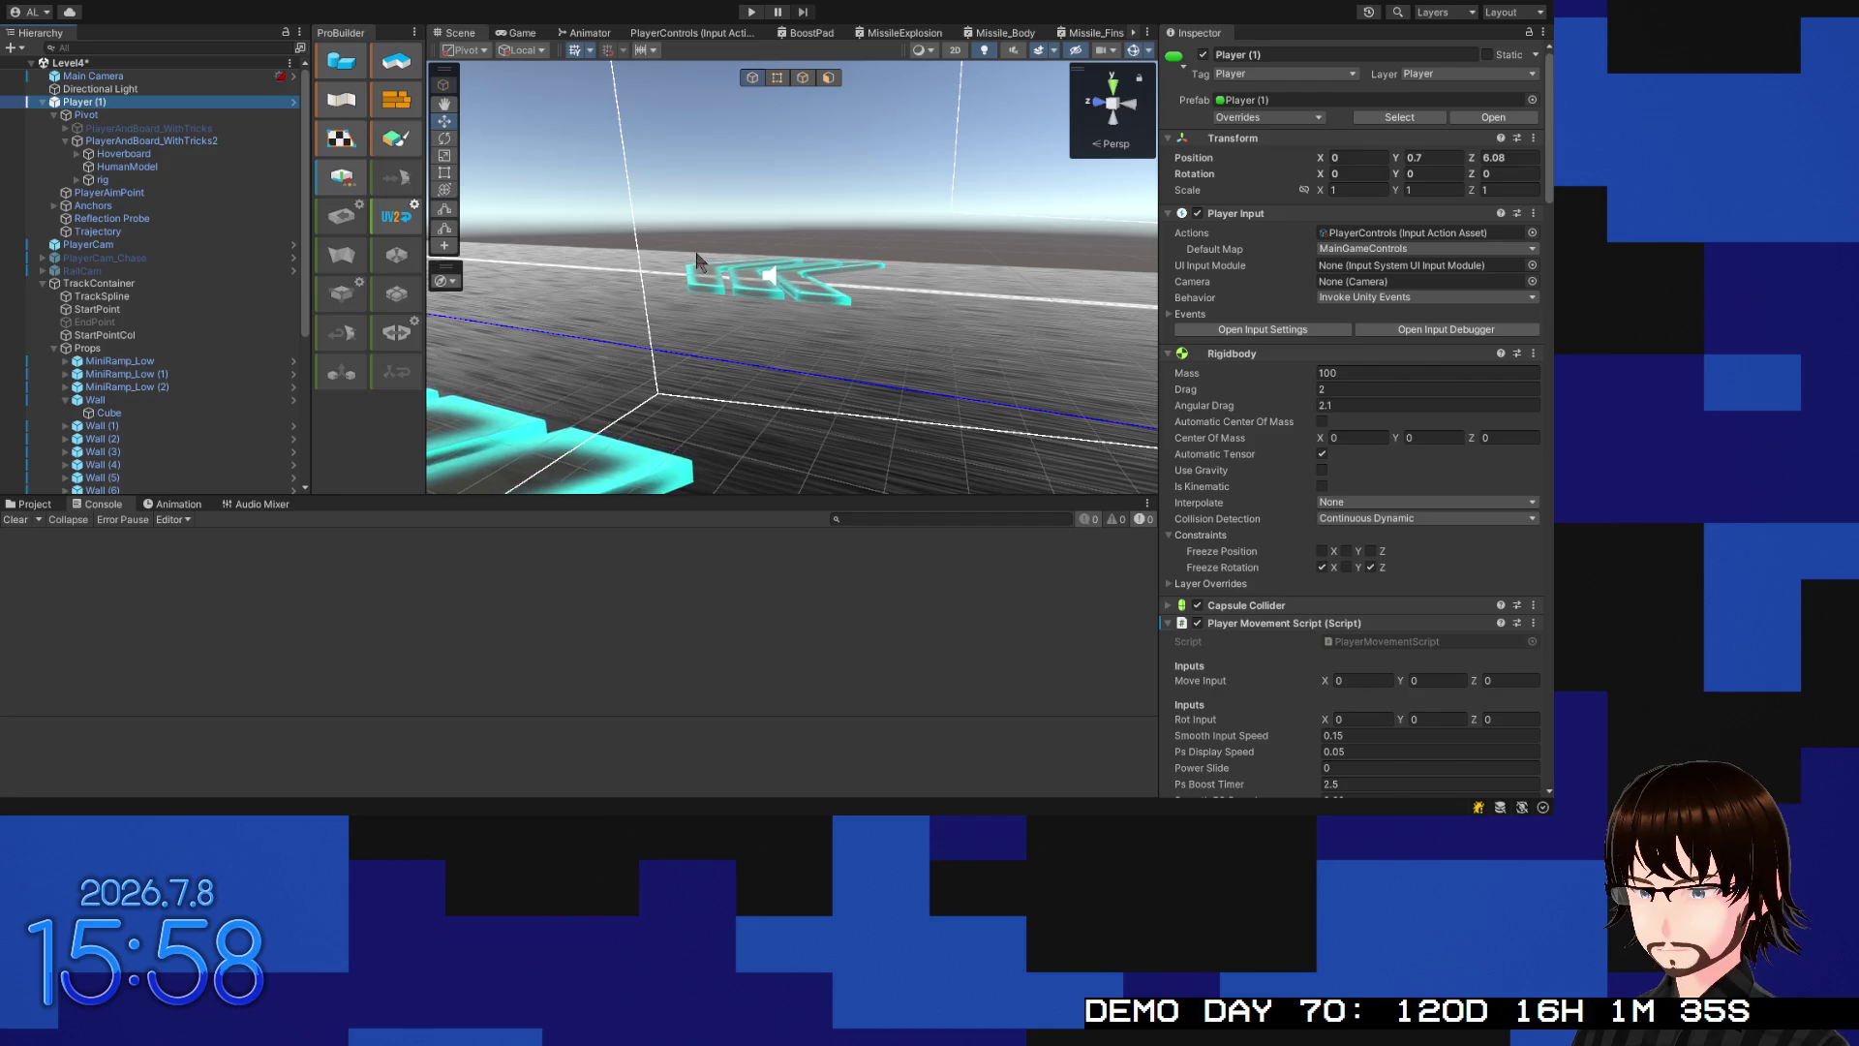
pyautogui.press('alt')
pyautogui.press('f')
pyautogui.moveTo(816, 174)
pyautogui.mouseDown()
pyautogui.moveTo(735, 329)
pyautogui.moveTo(727, 242)
pyautogui.moveTo(671, 206)
pyautogui.moveTo(793, 238)
pyautogui.mouseUp()
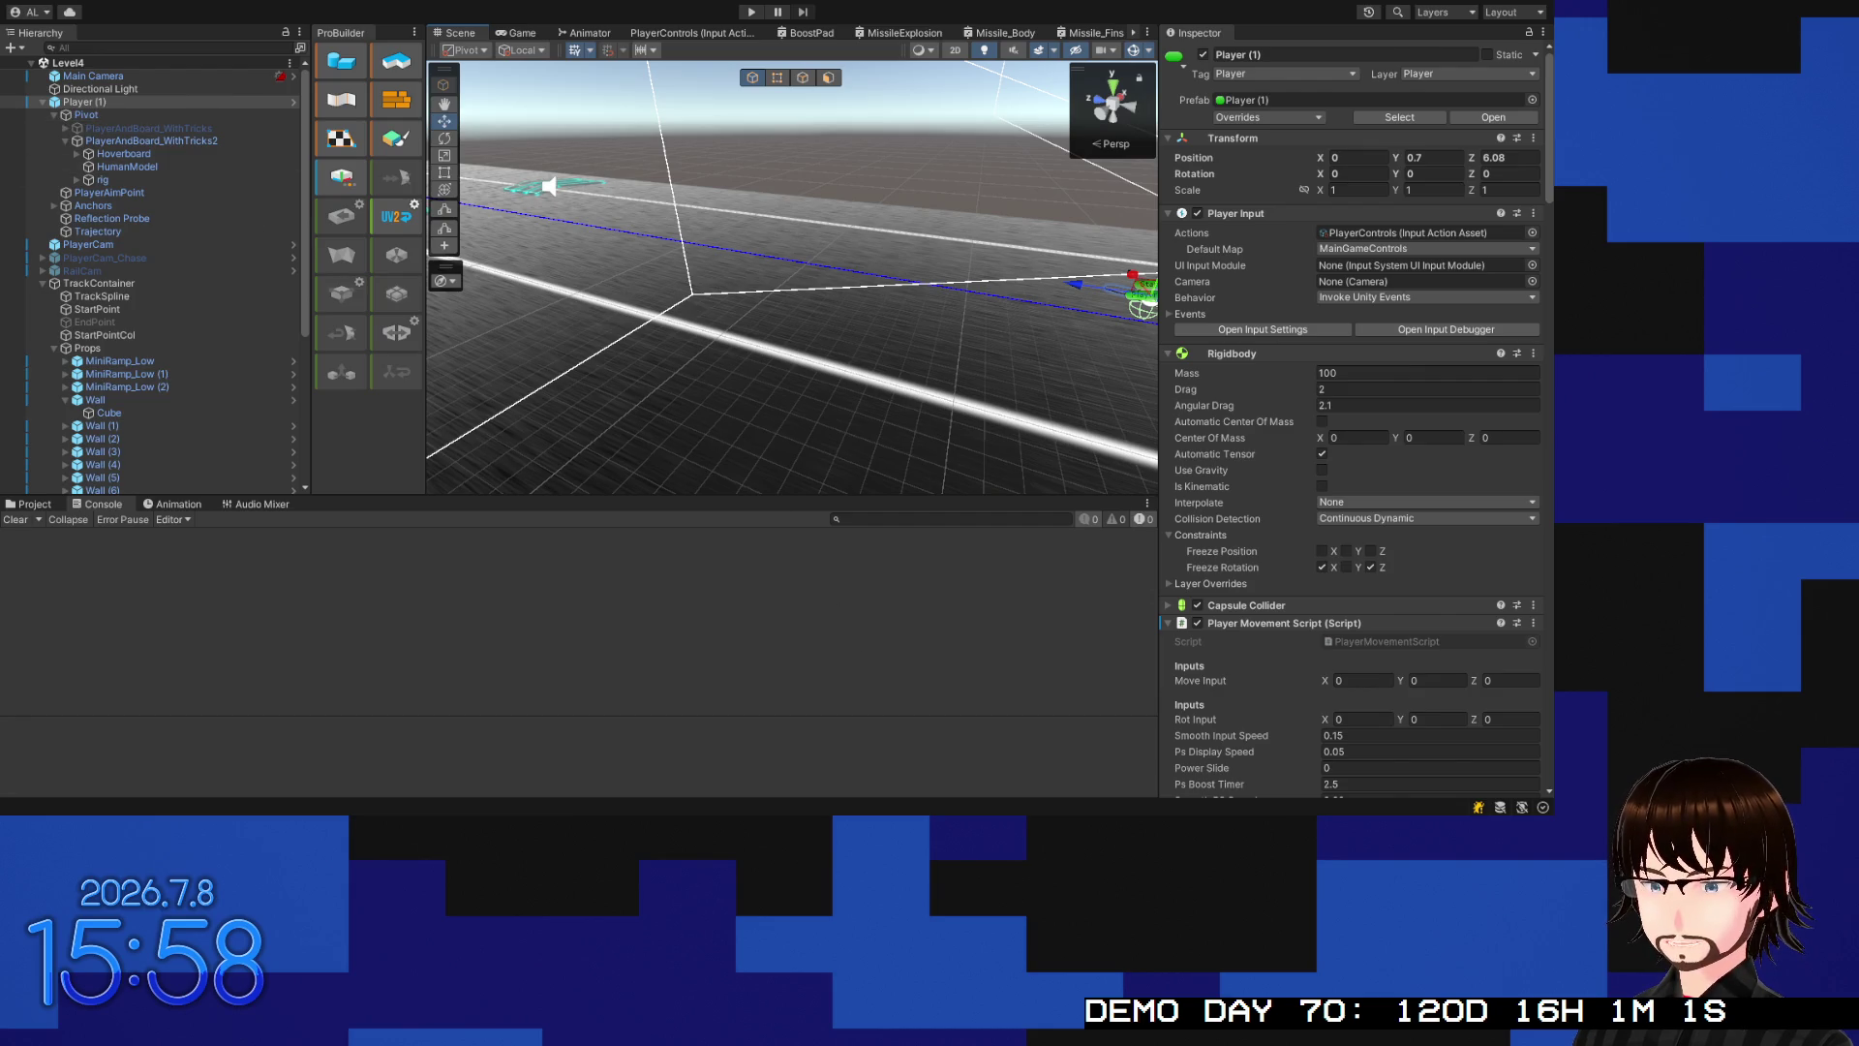
pyautogui.hotkey('alt', 'Tab')
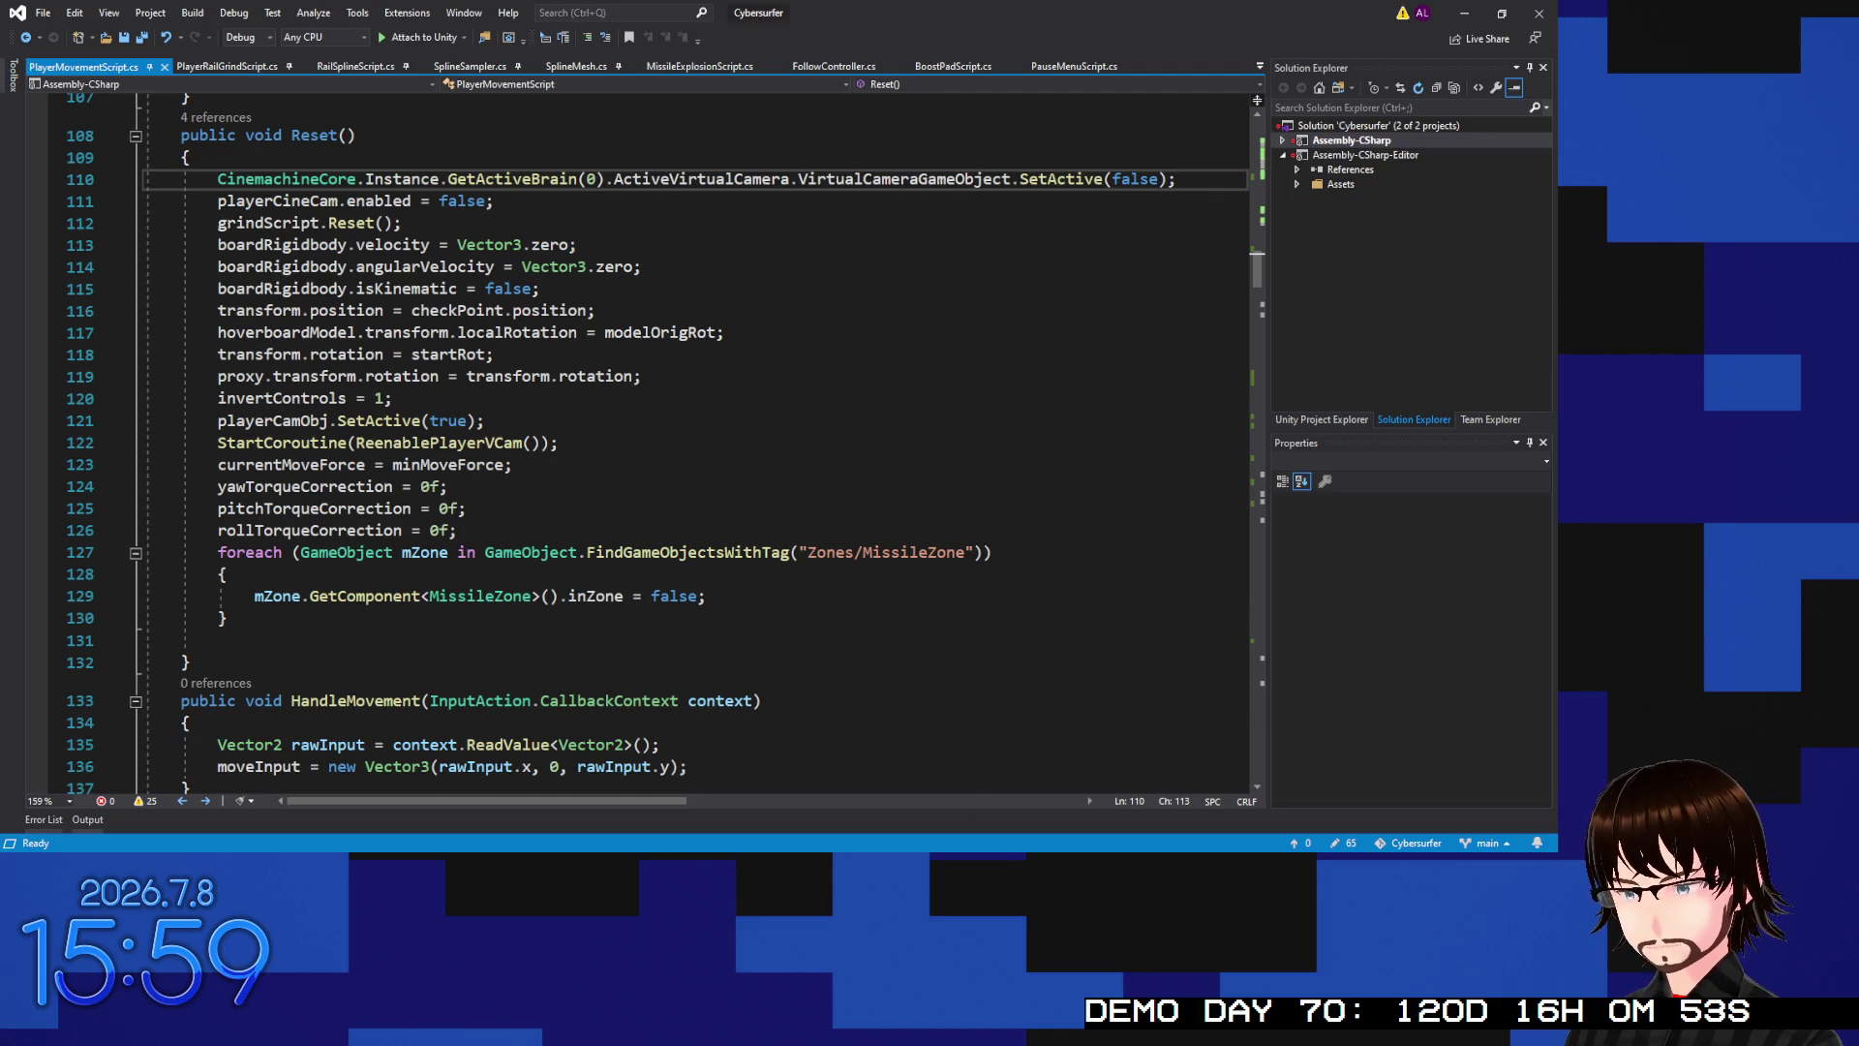
pyautogui.hotkey('alt', 'Tab')
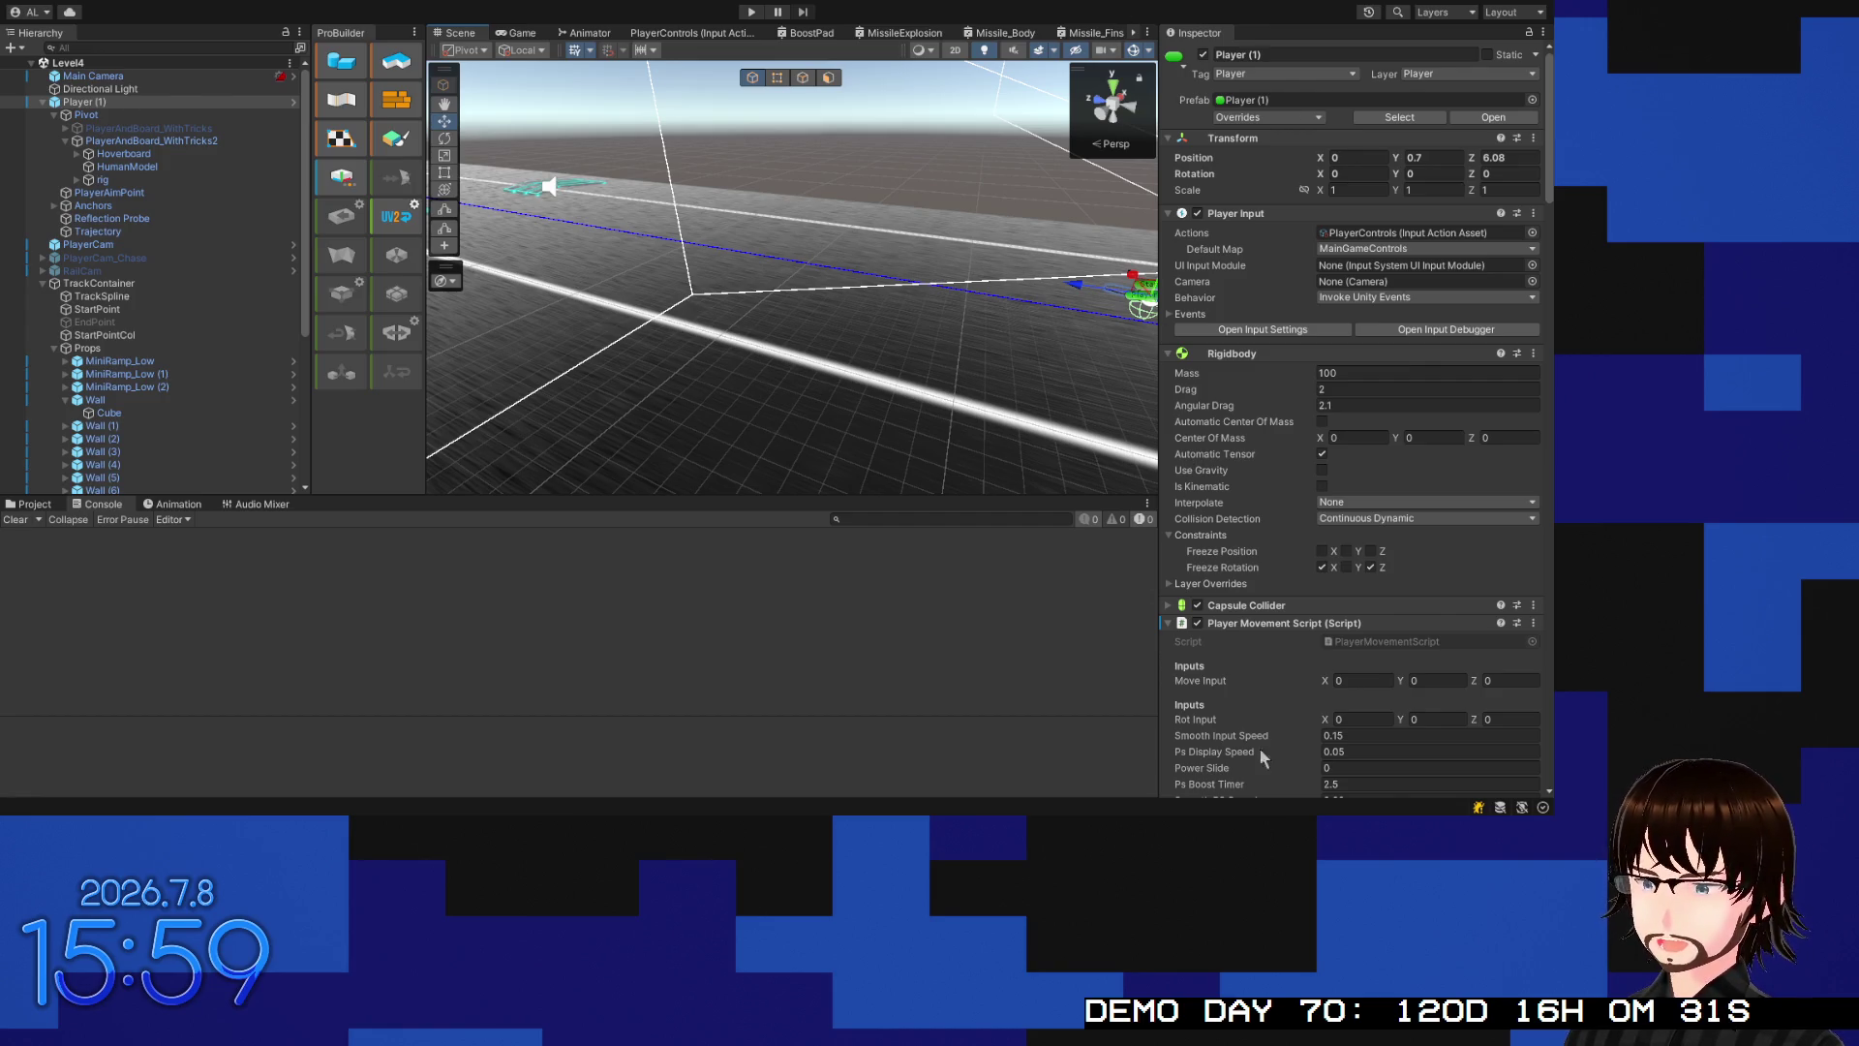
pyautogui.hotkey('alt', 'Tab')
pyautogui.scroll(1, 613, 344)
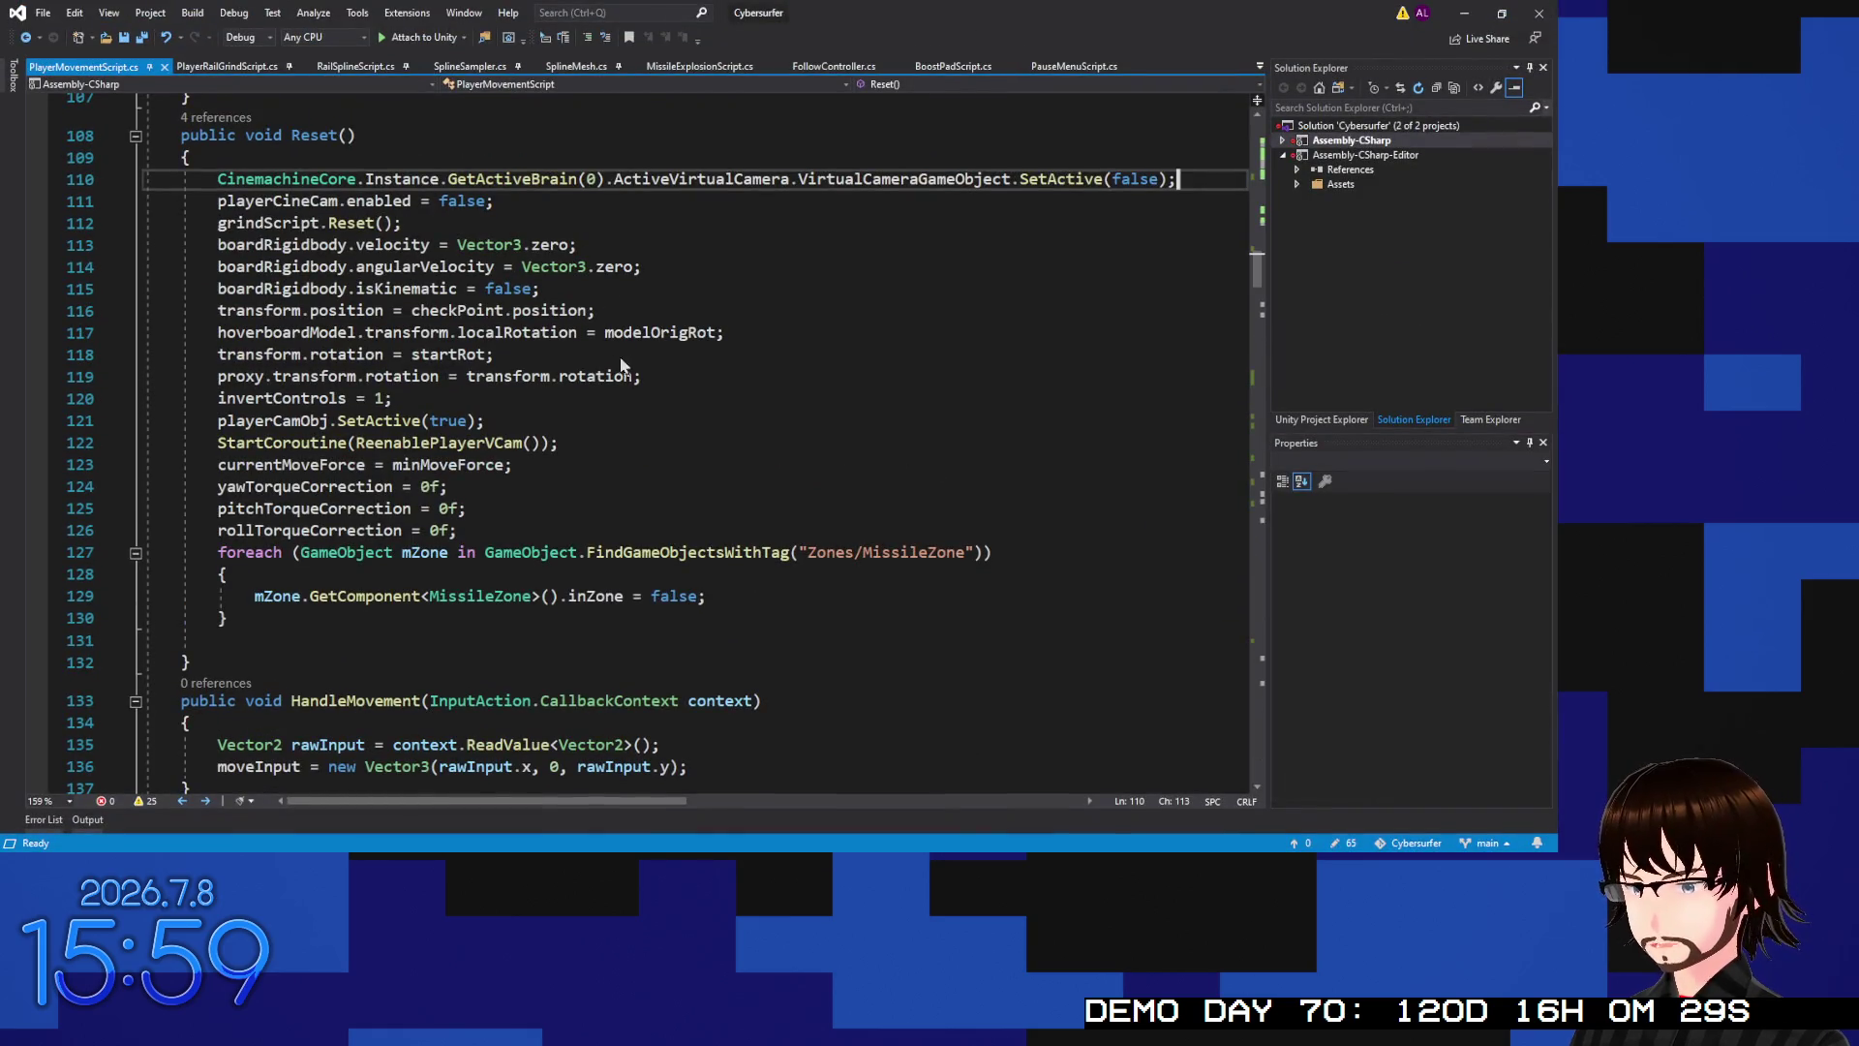
# Switch to PlayerRailGrindScript.cs and scroll to the if (onRail) block in FixedUpdate
pyautogui.hotkey('ctrl', 'Tab')
pyautogui.scroll(6, 566, 295)
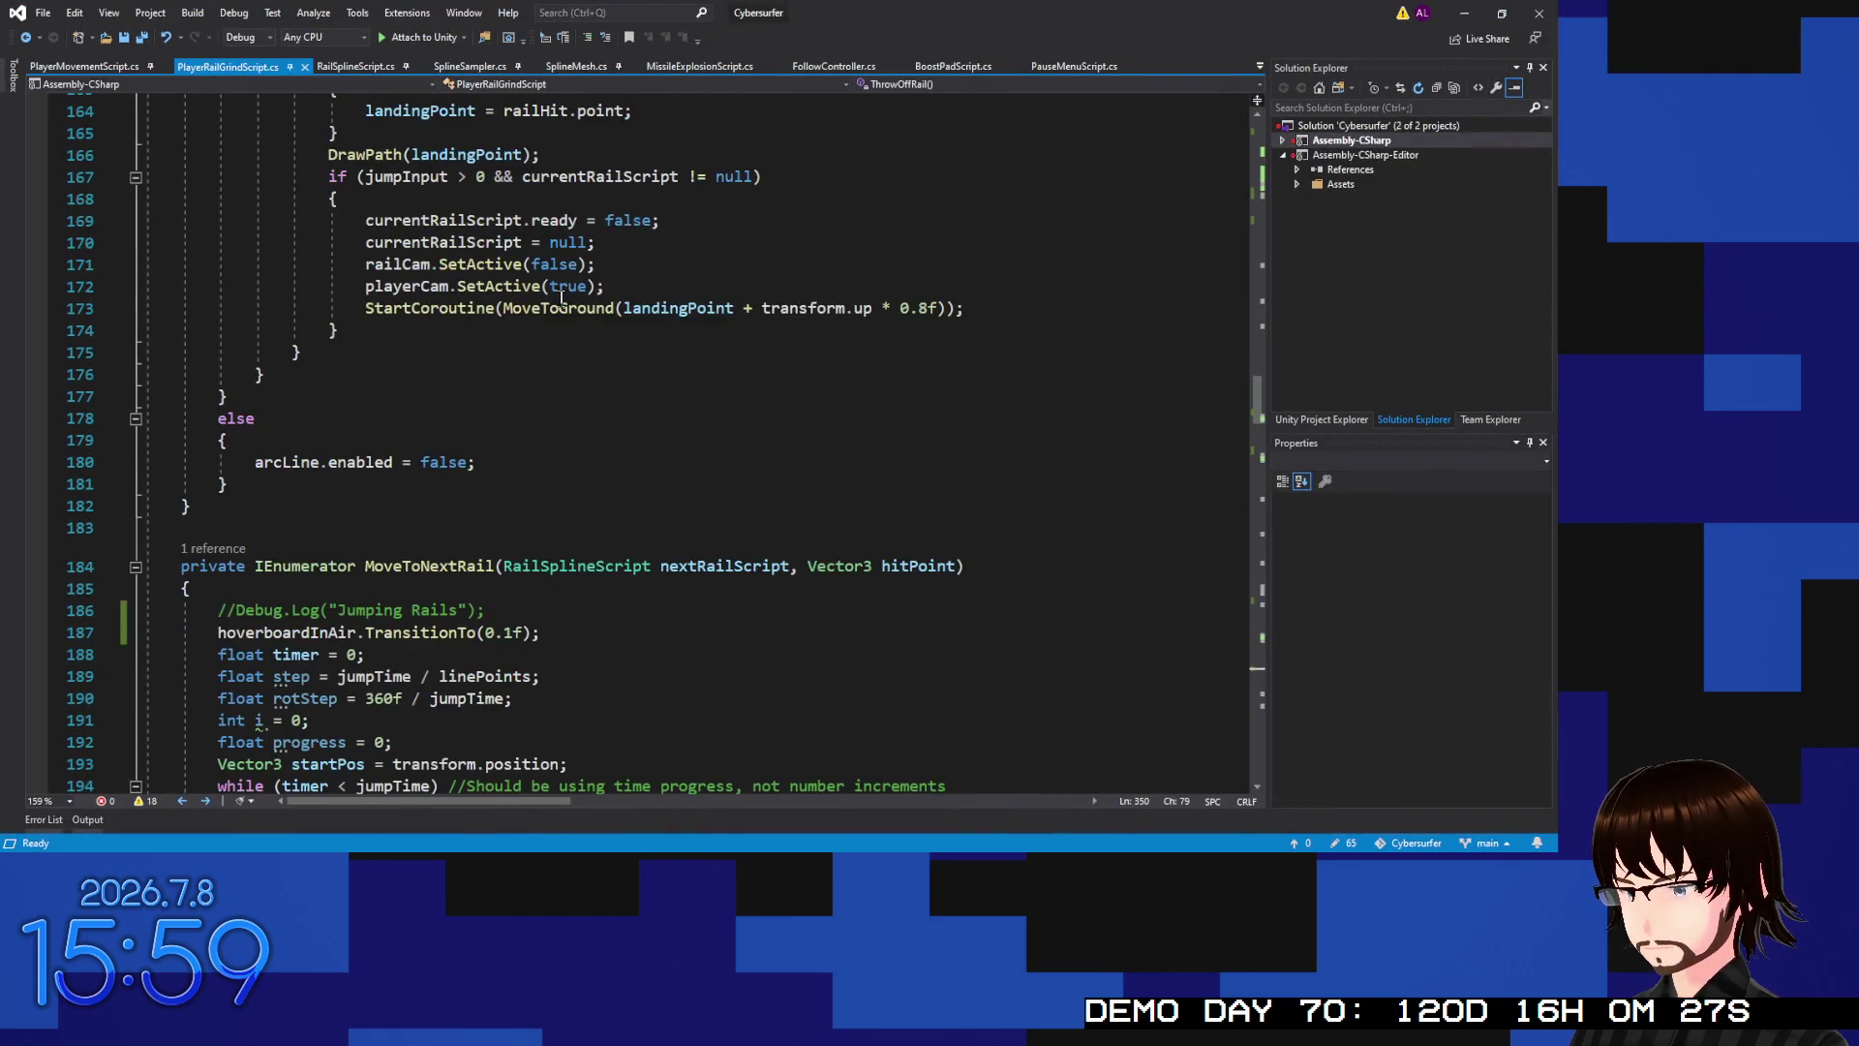
pyautogui.scroll(-6, 565, 295)
pyautogui.scroll(20, 566, 295)
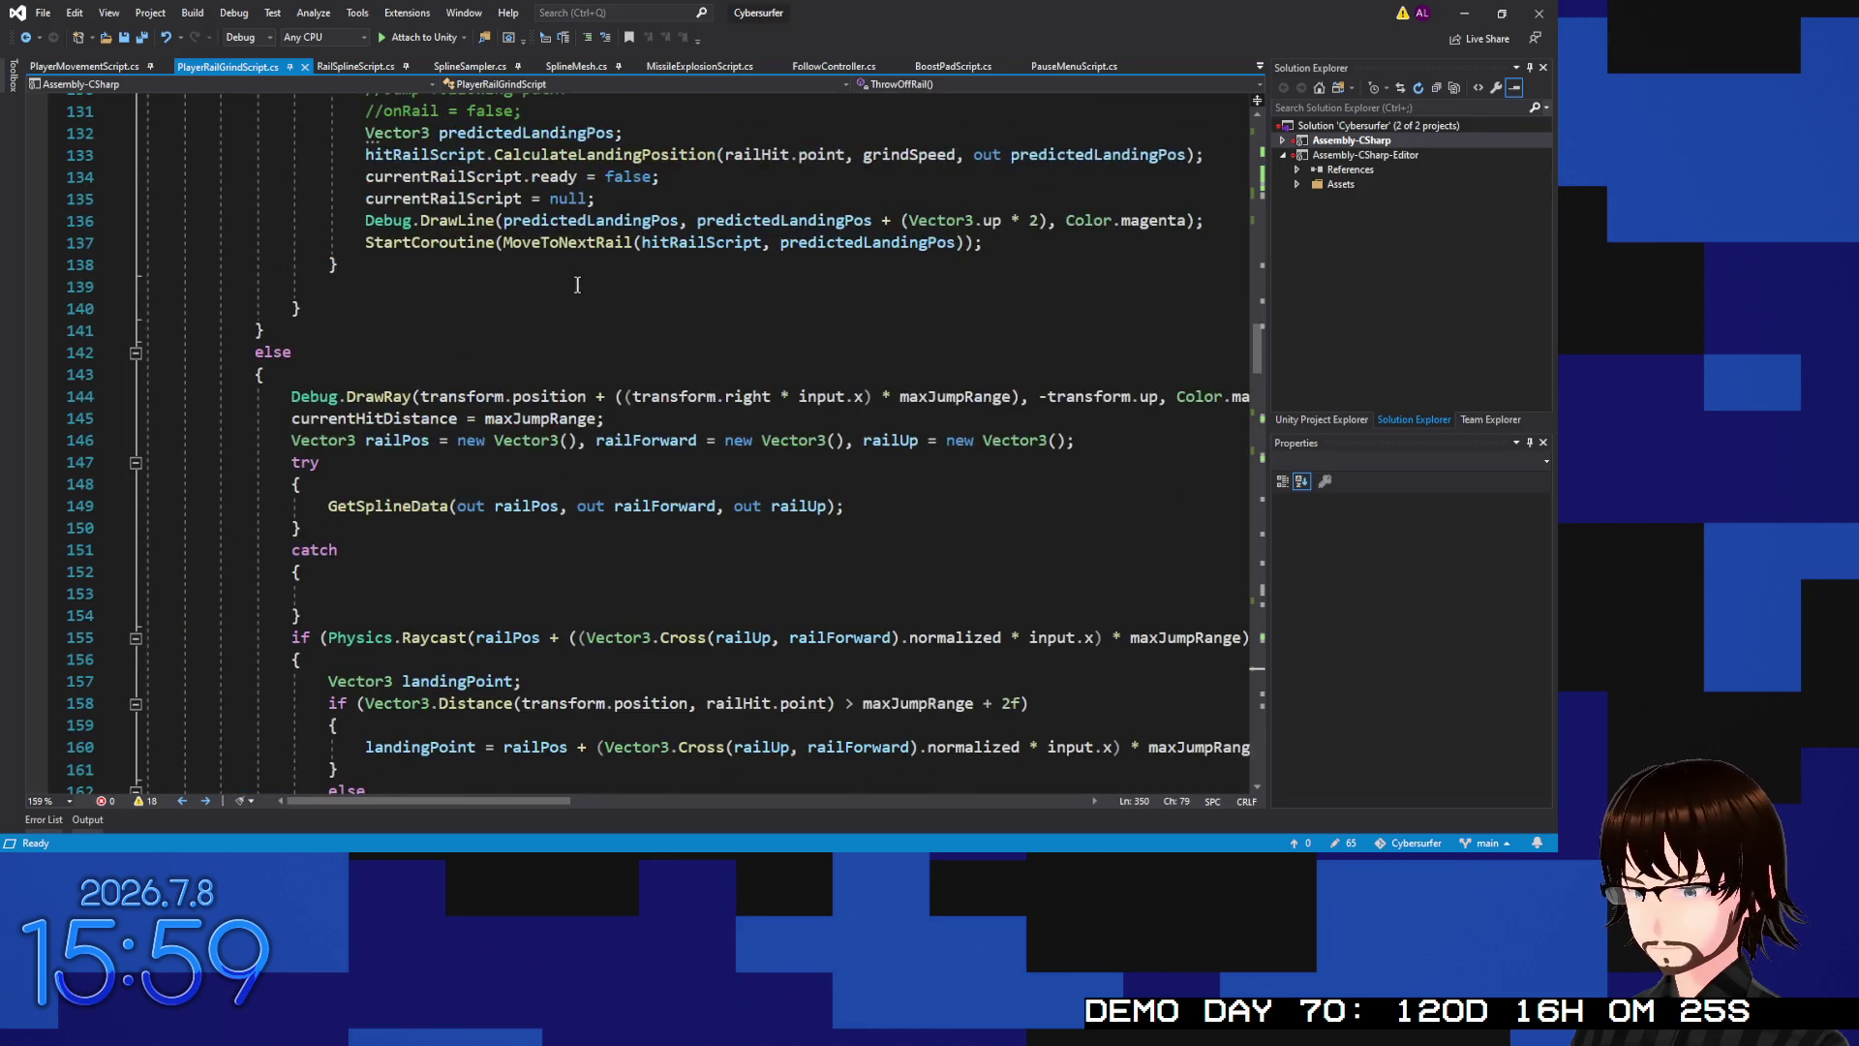
pyautogui.scroll(4, 577, 276)
pyautogui.scroll(-5, 591, 285)
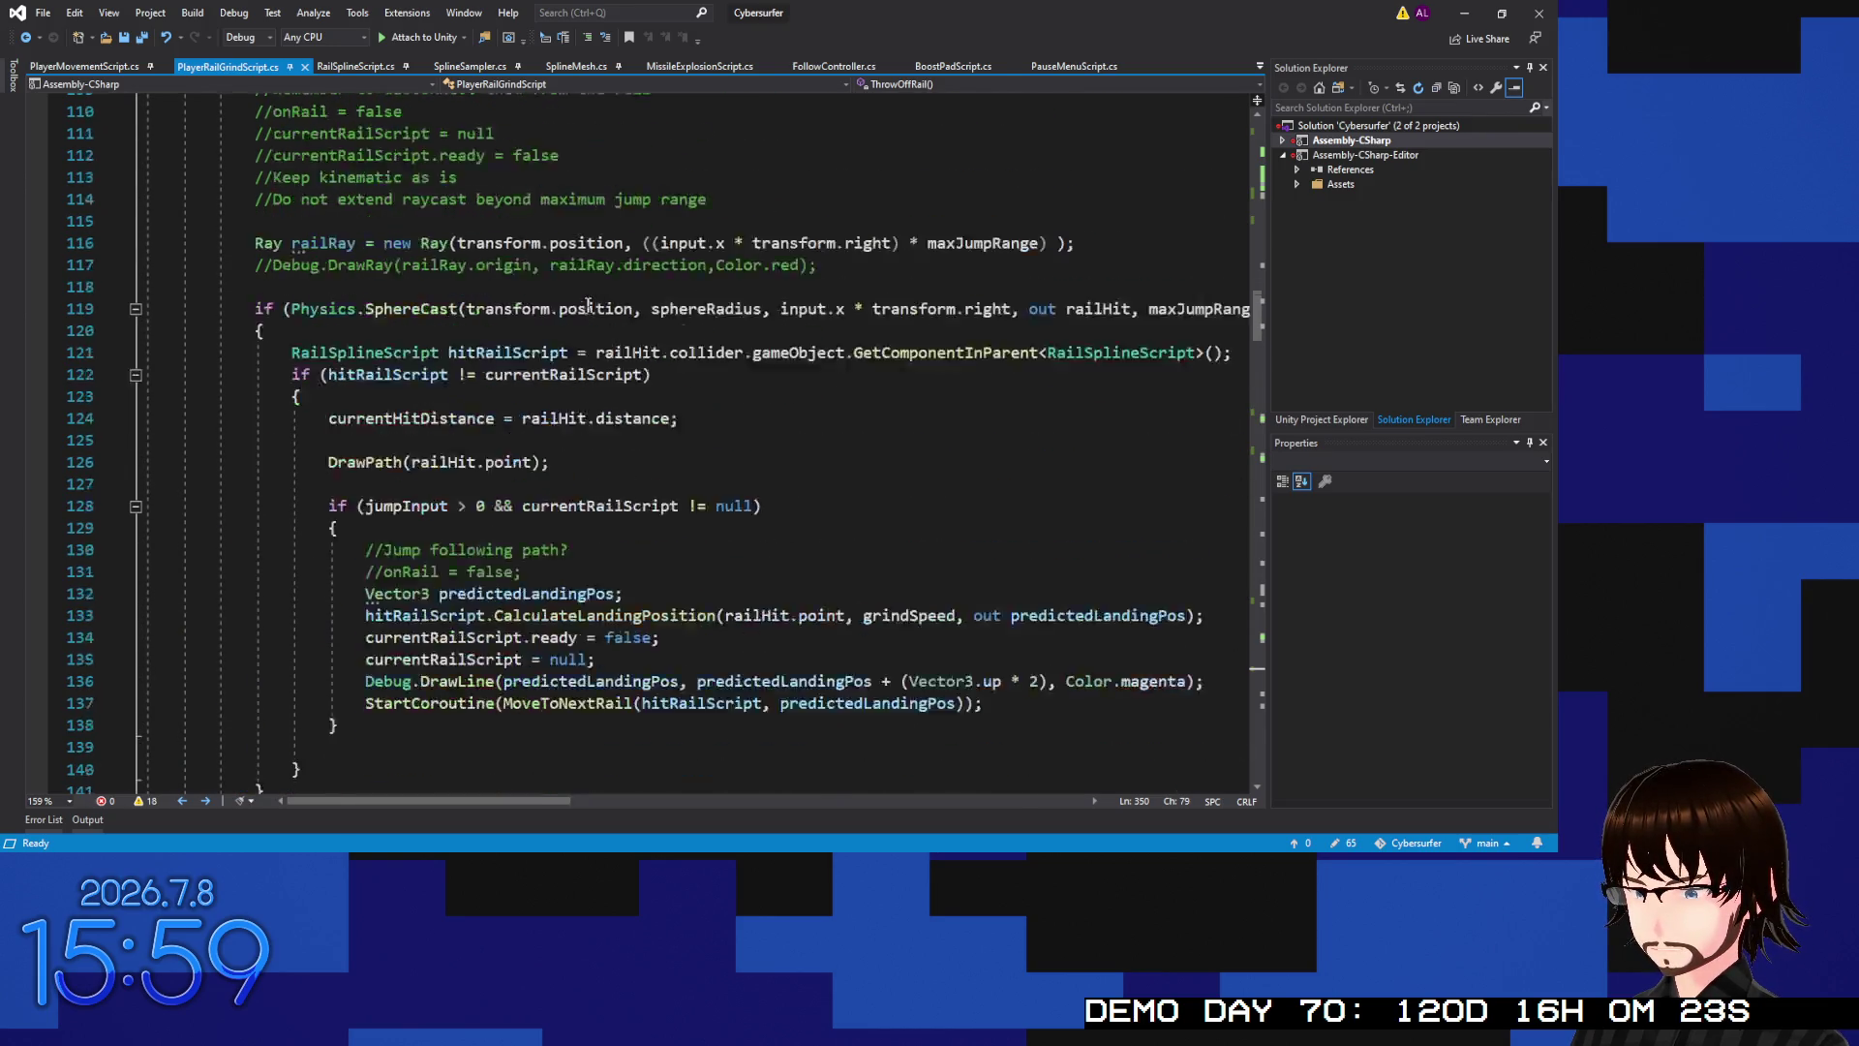
pyautogui.scroll(-5, 586, 289)
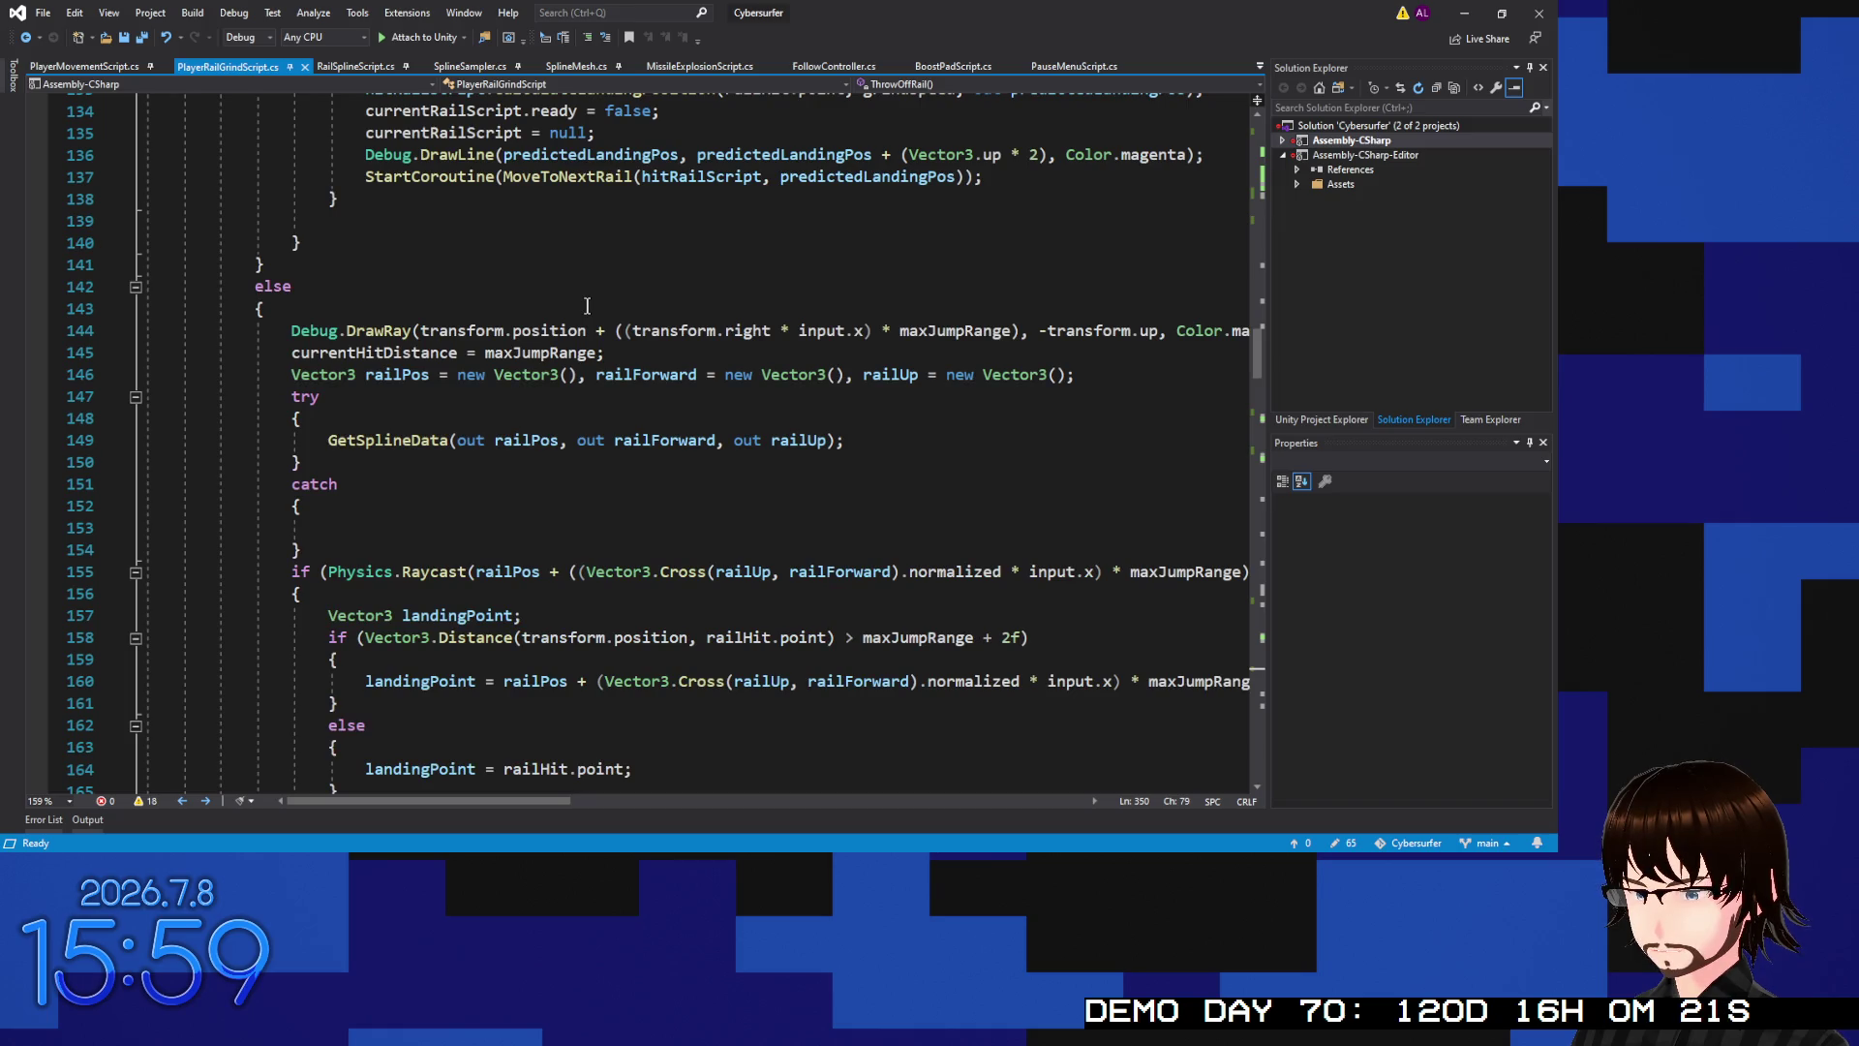
pyautogui.scroll(18, 586, 306)
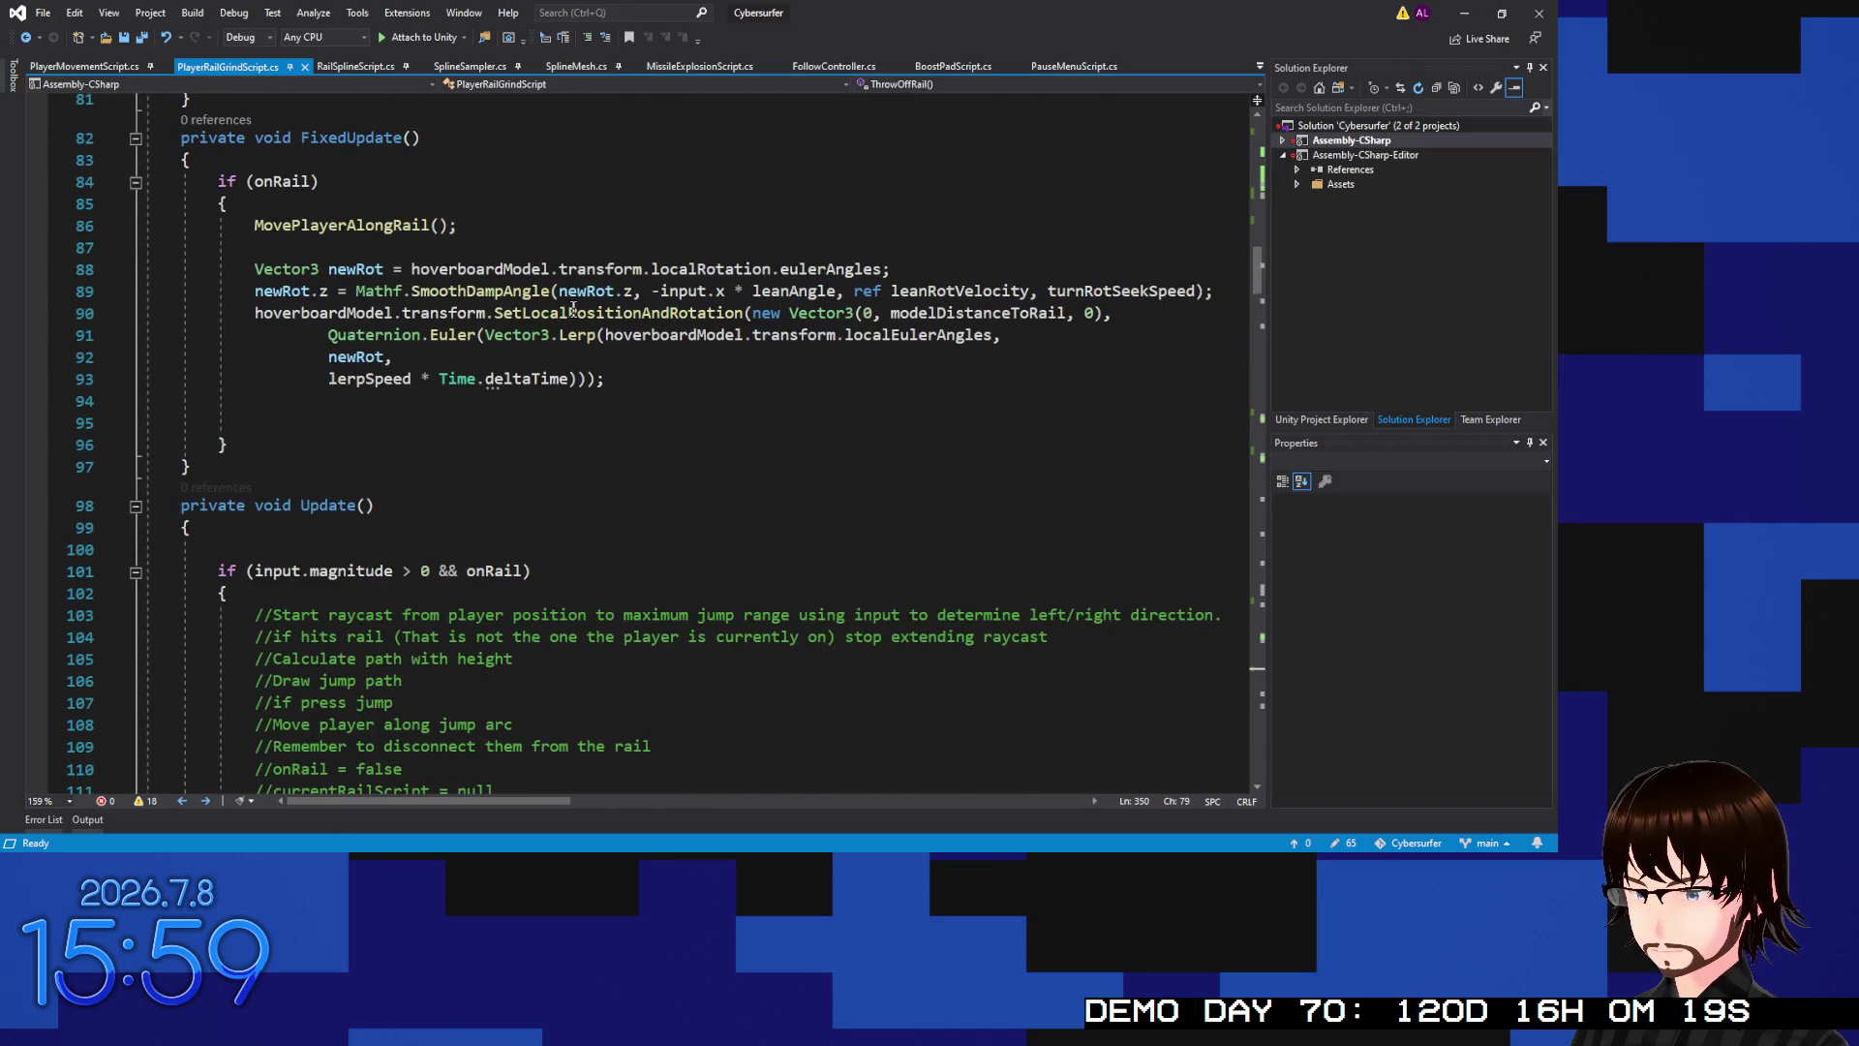
pyautogui.scroll(-3, 553, 322)
pyautogui.scroll(2, 545, 341)
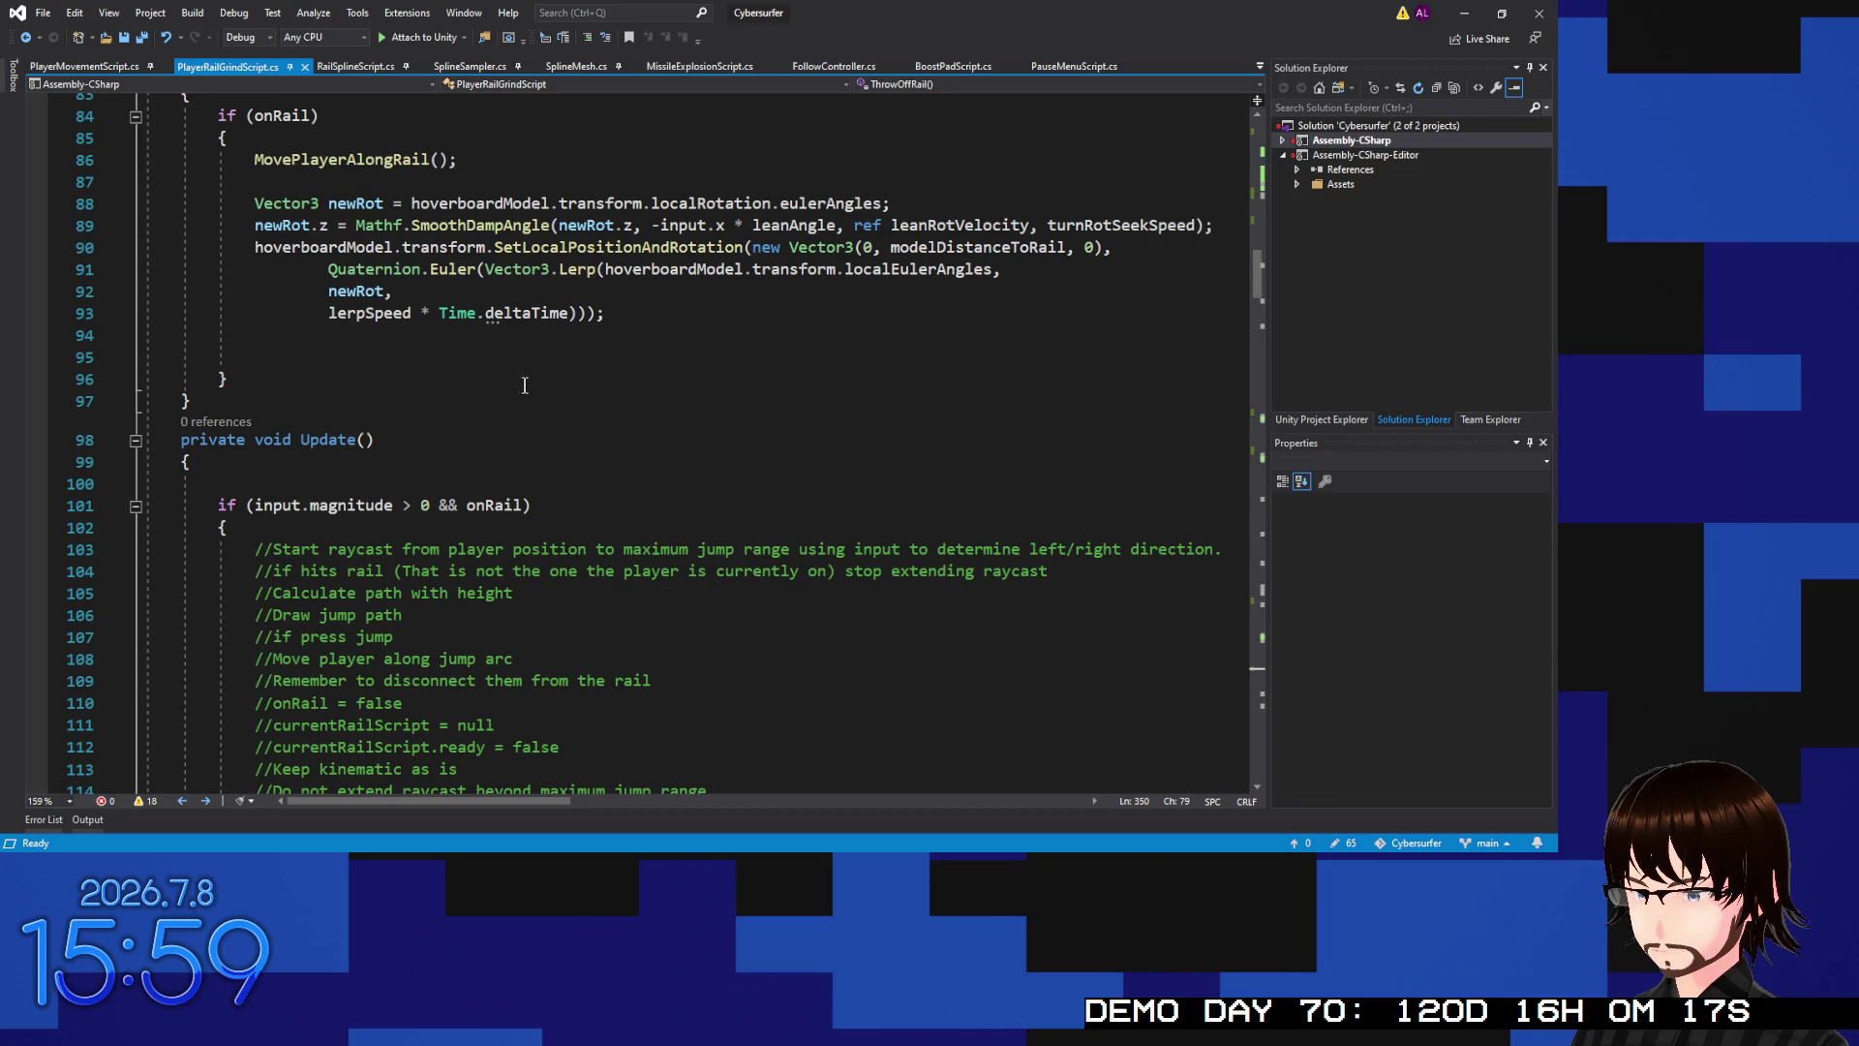
pyautogui.scroll(-4, 523, 385)
pyautogui.scroll(-4, 511, 375)
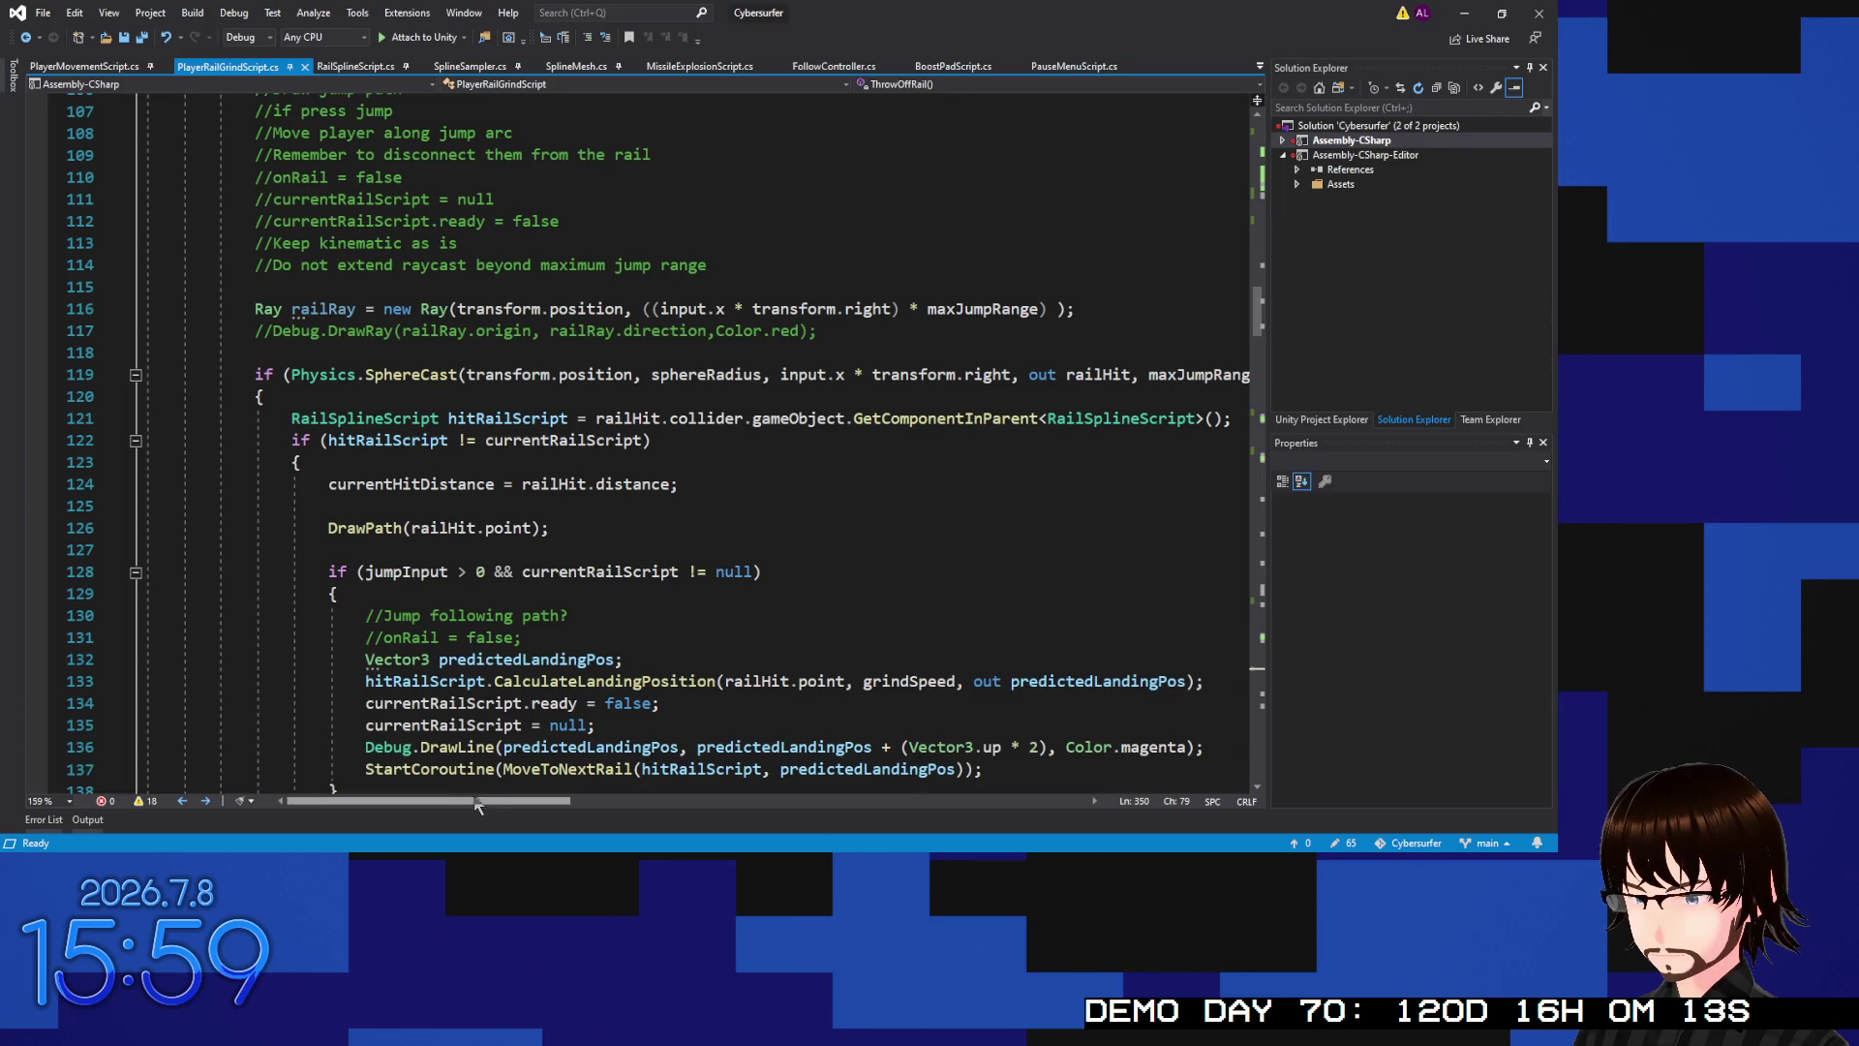
pyautogui.scroll(-3, 520, 728)
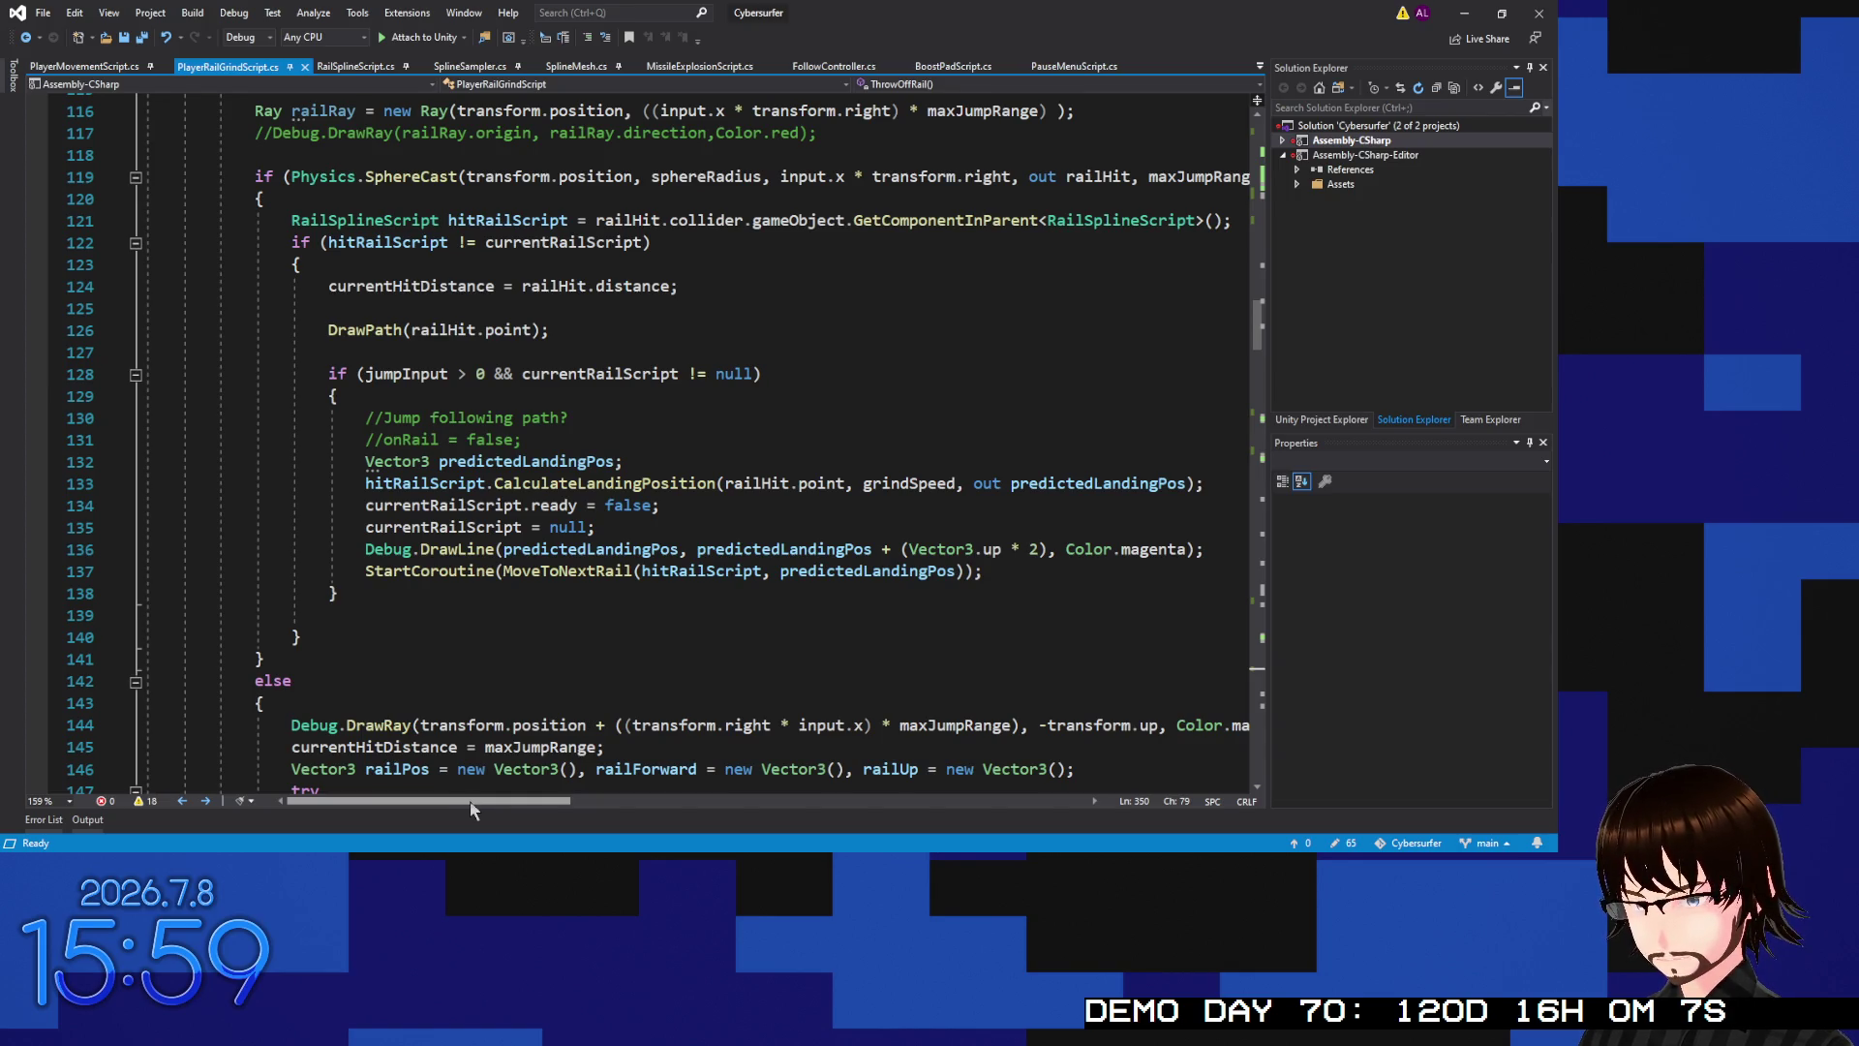
pyautogui.scroll(-5, 535, 659)
pyautogui.scroll(15, 530, 654)
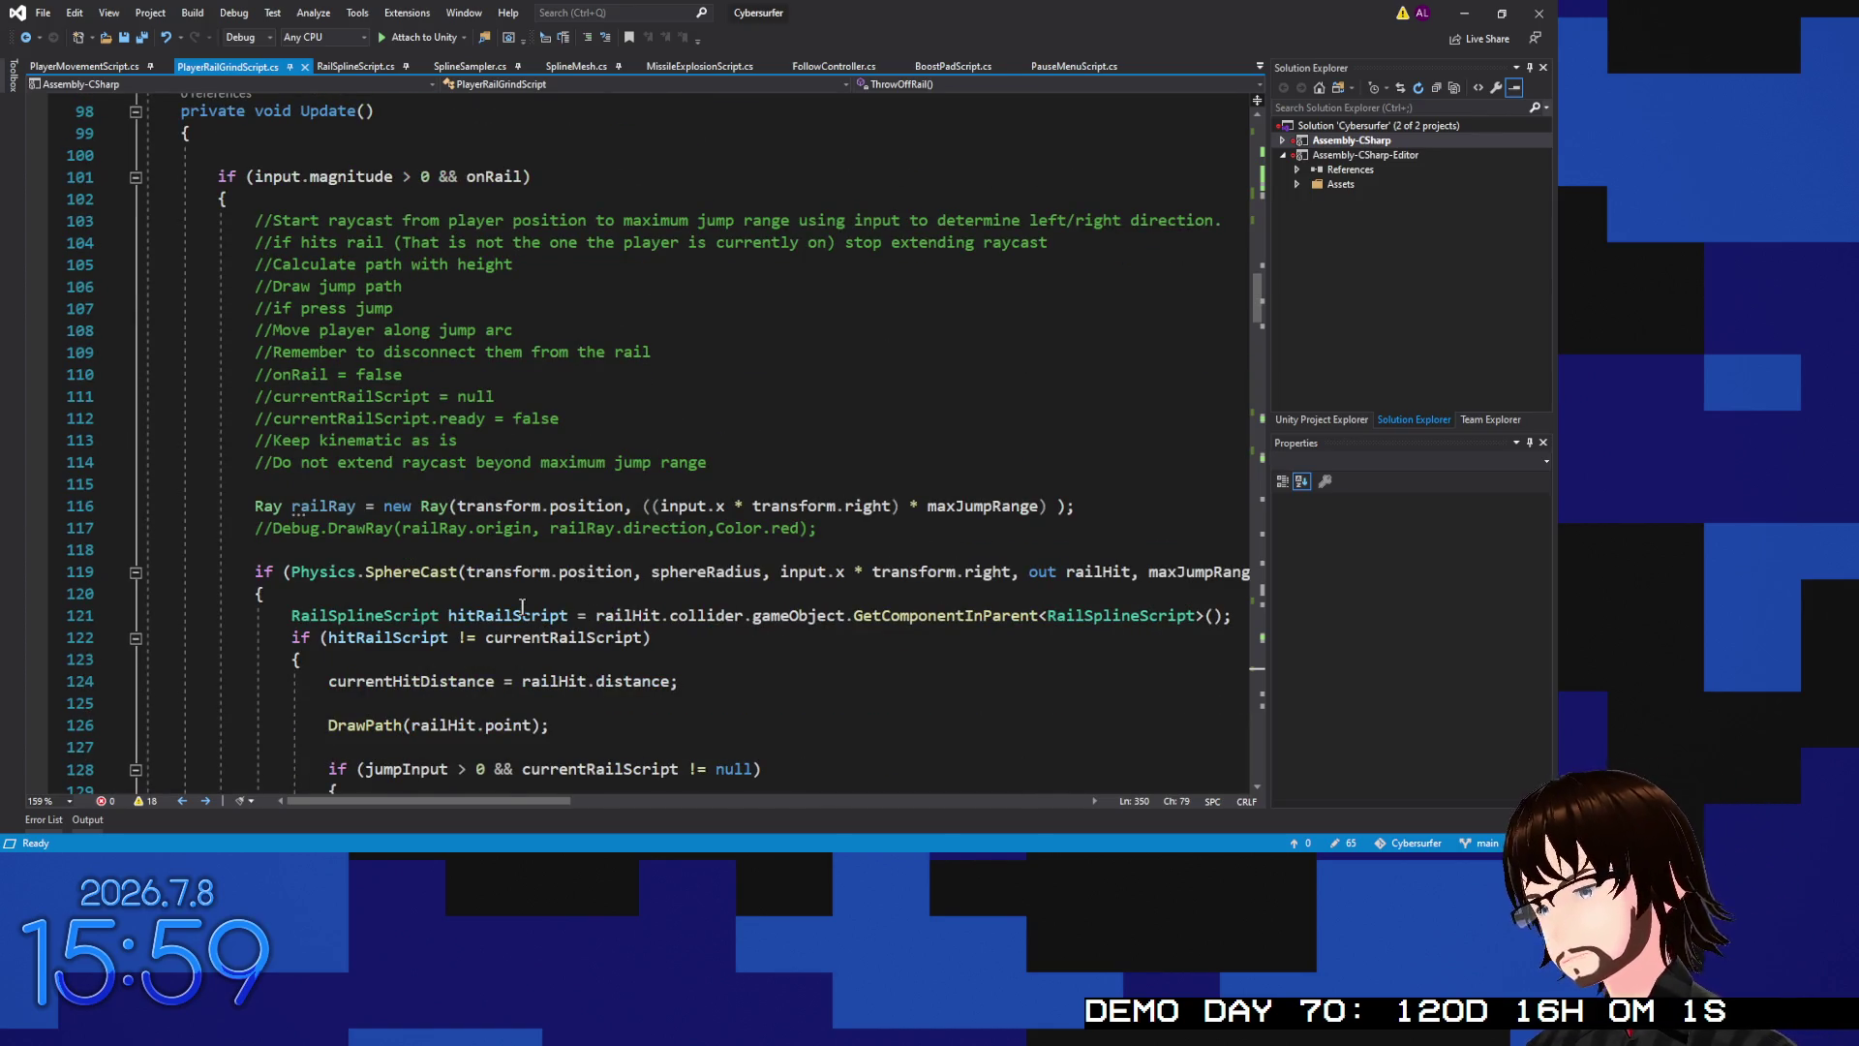
pyautogui.scroll(8, 626, 332)
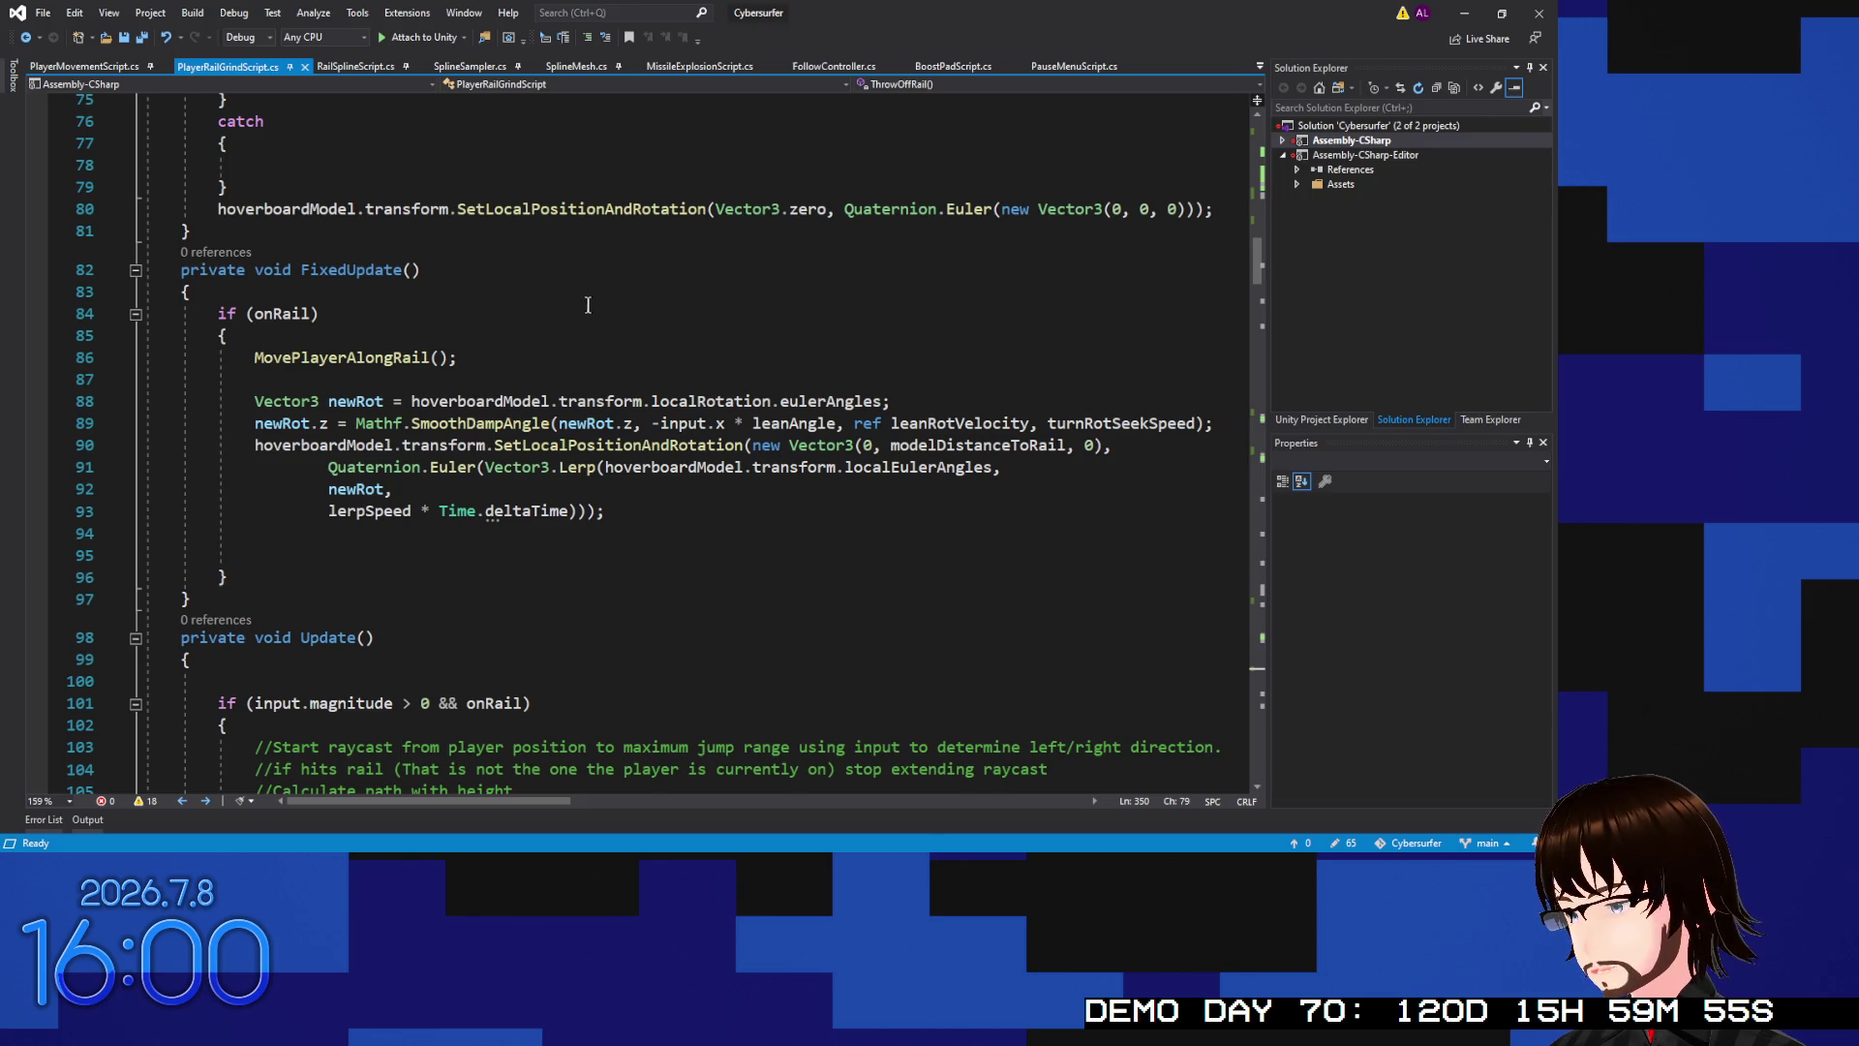
# On line 95 of FixedUpdate, add grindSound.pitch += Mathf.Lerp(0, 1f, Mathf.Abs(input.x)); and save
pyautogui.click(602, 532)
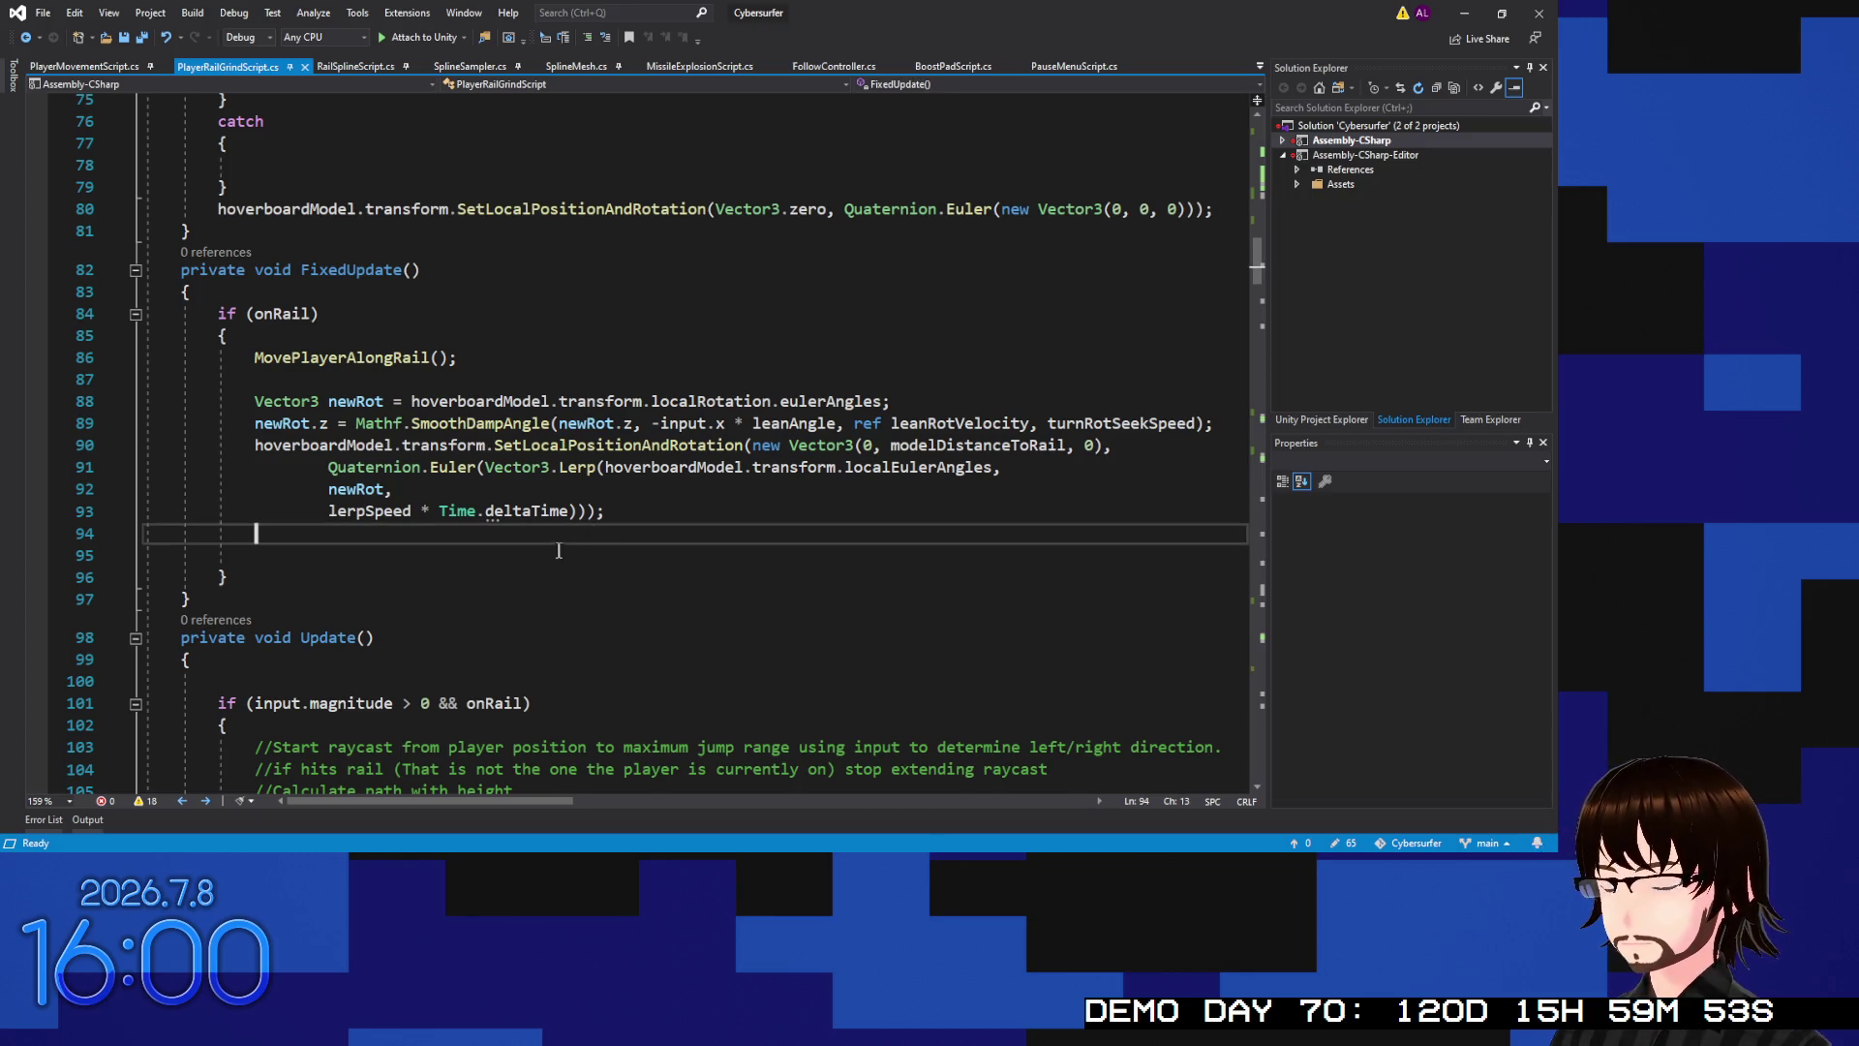
pyautogui.click(487, 552)
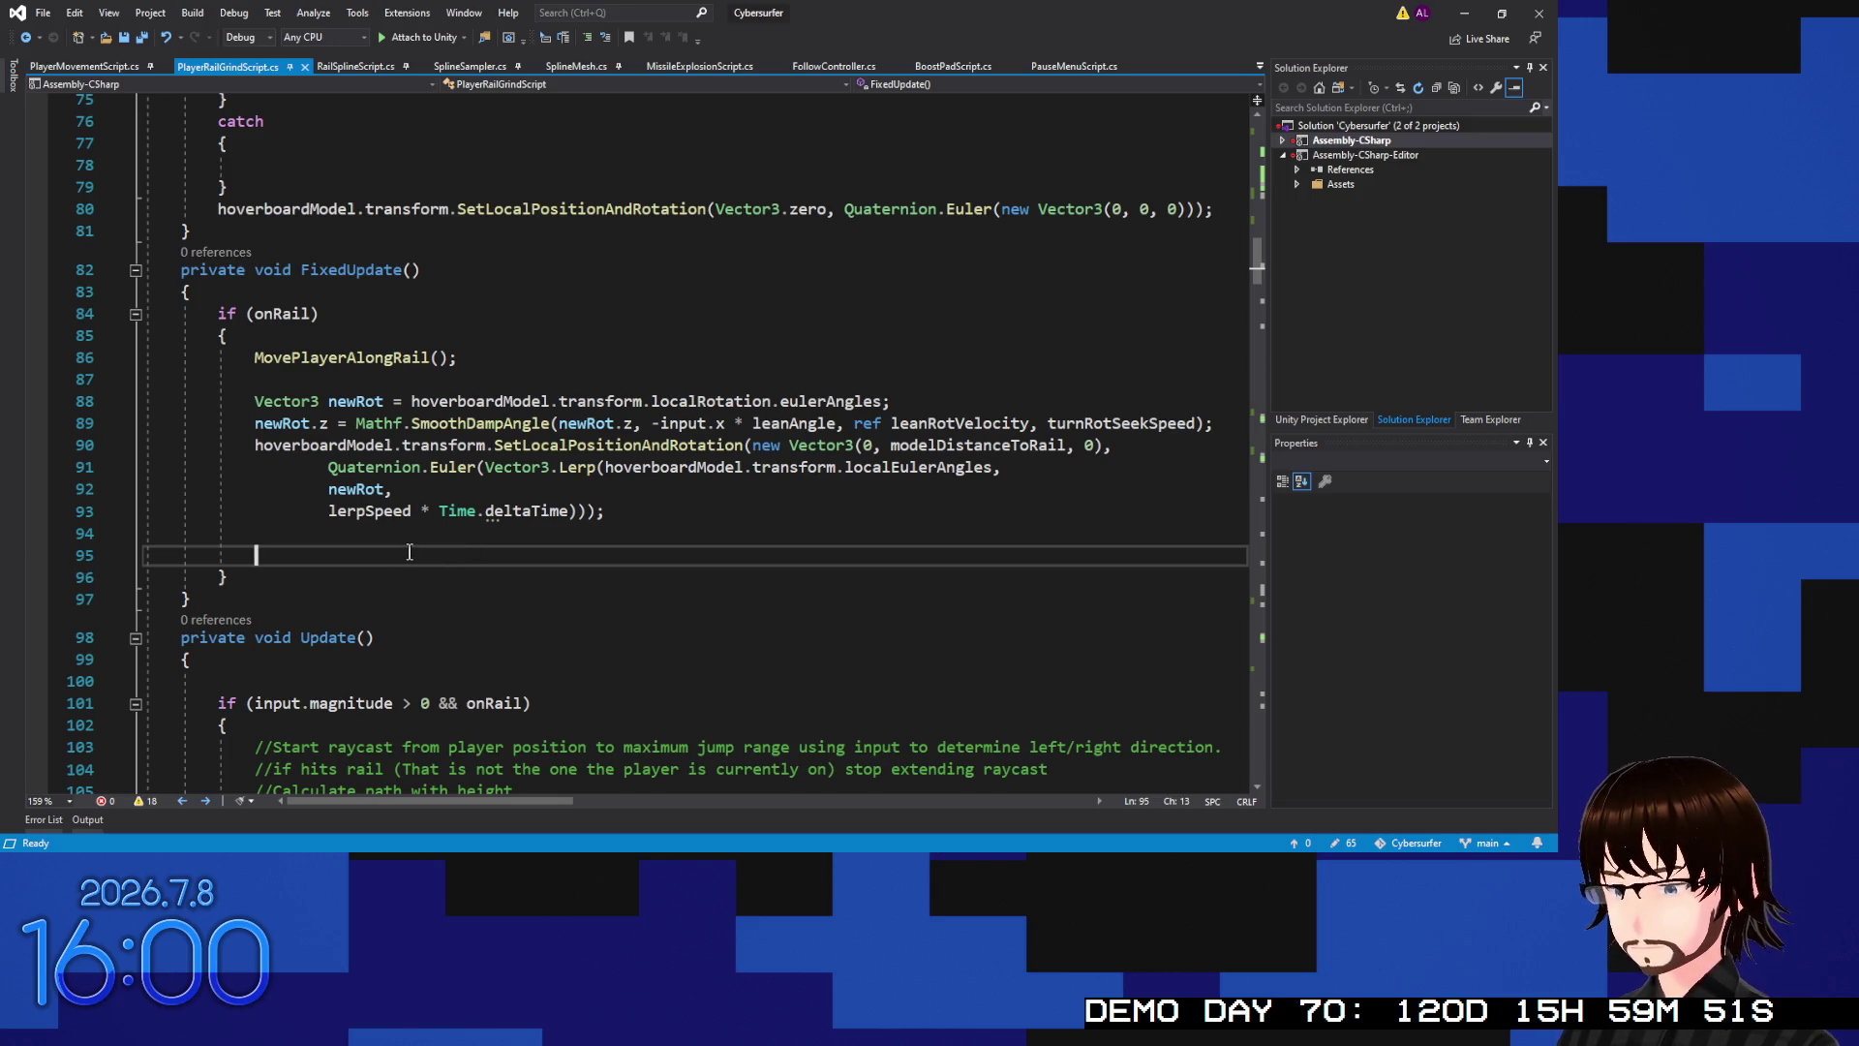
pyautogui.write('gi')
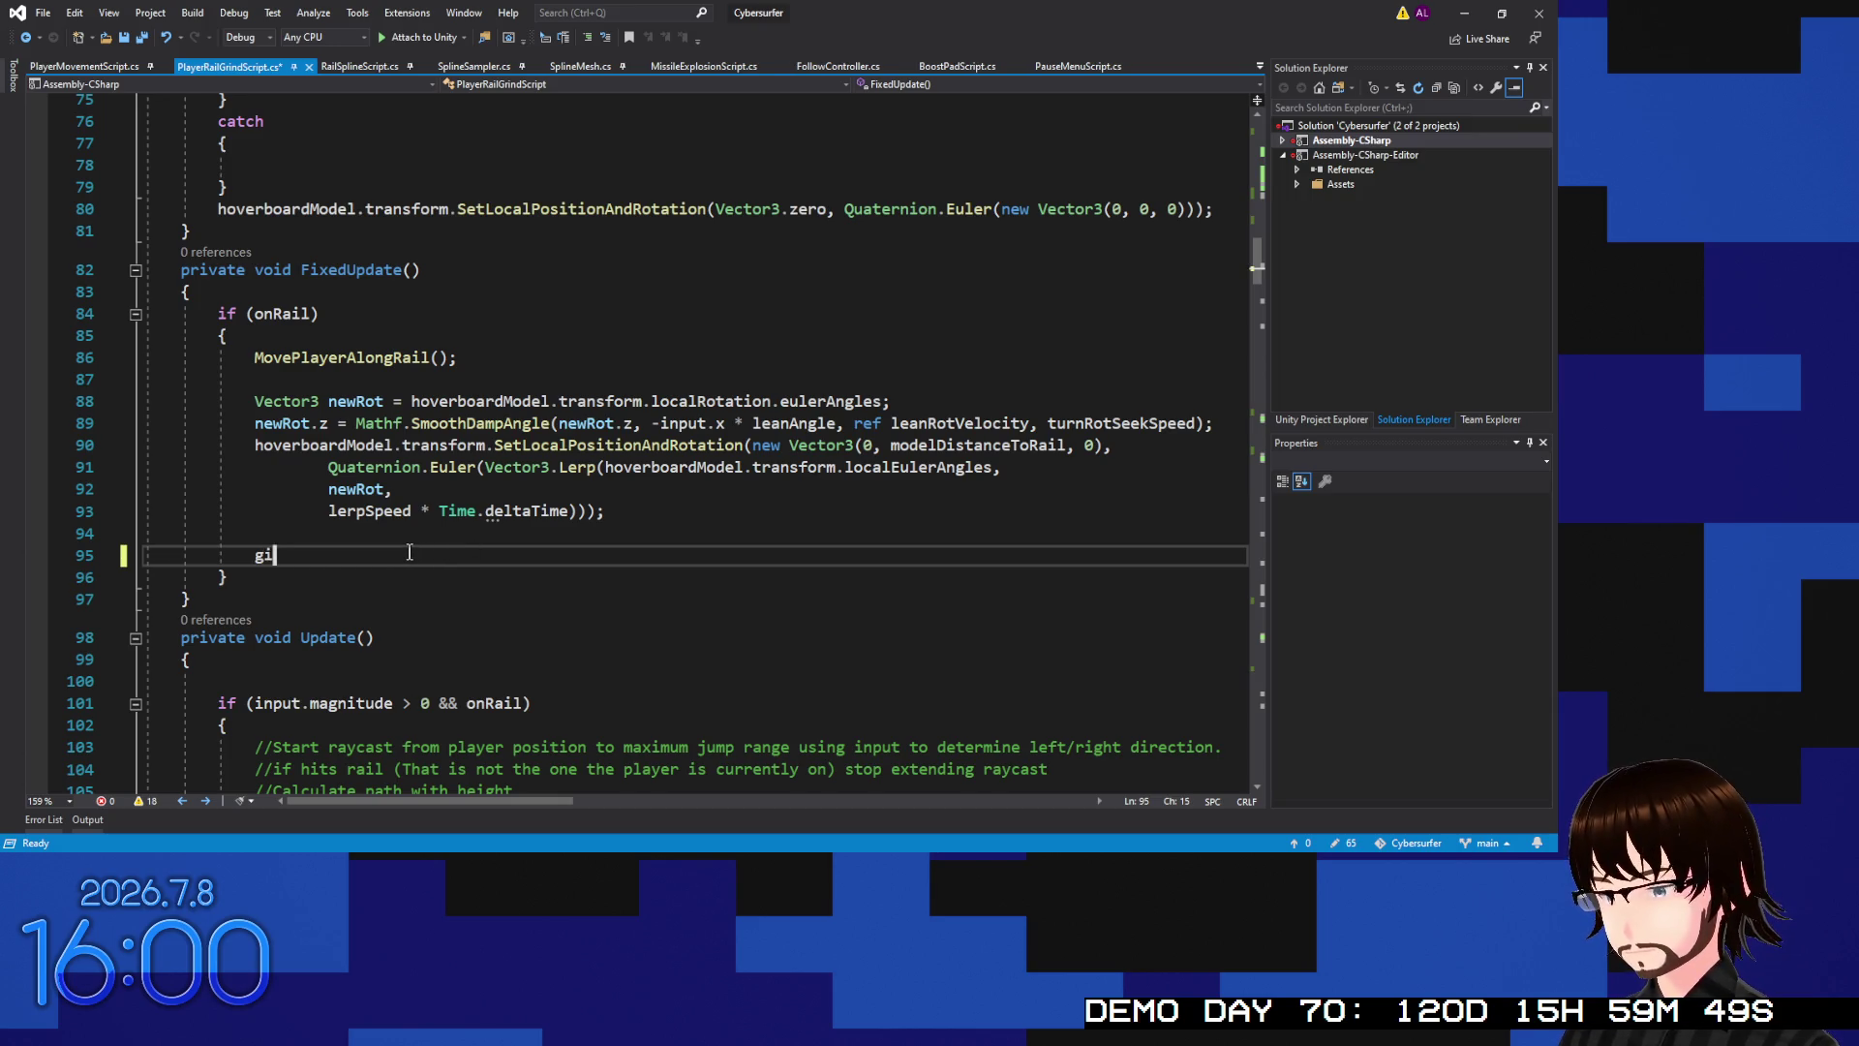
pyautogui.write('n')
pyautogui.write('indSound')
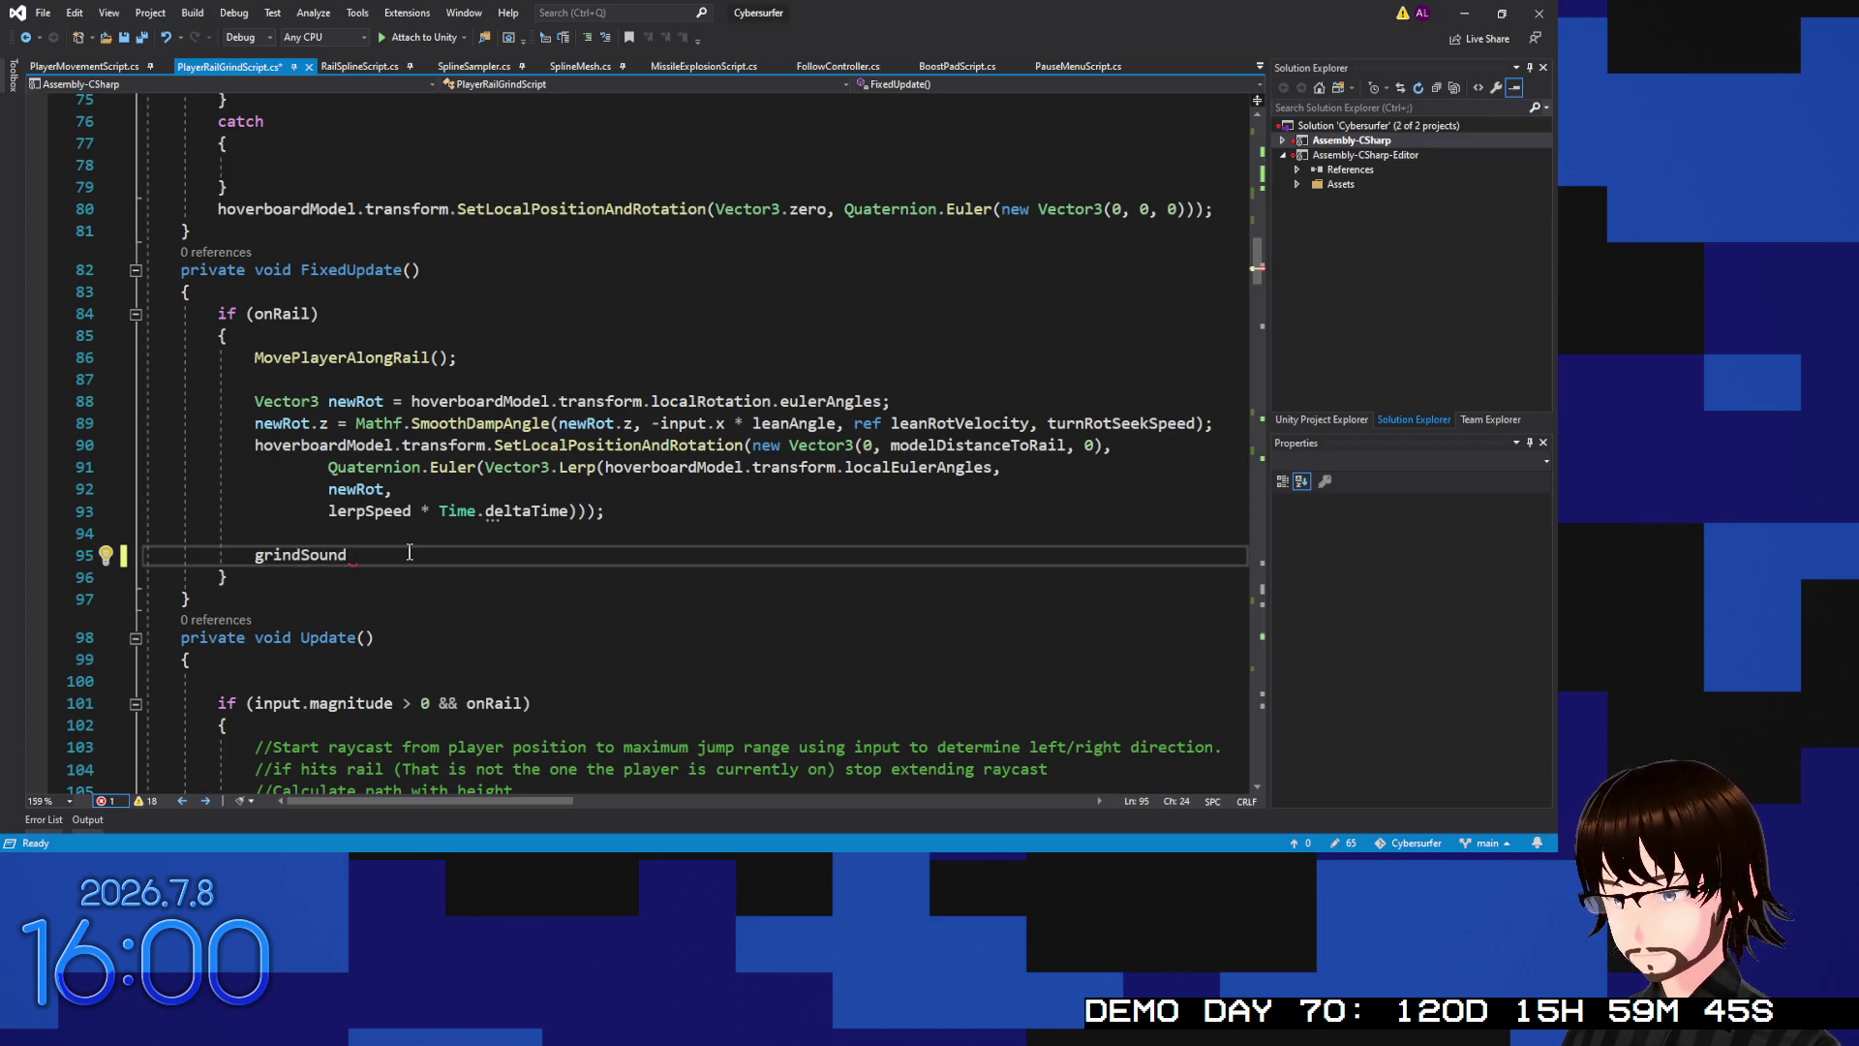
pyautogui.press('BackSpace')
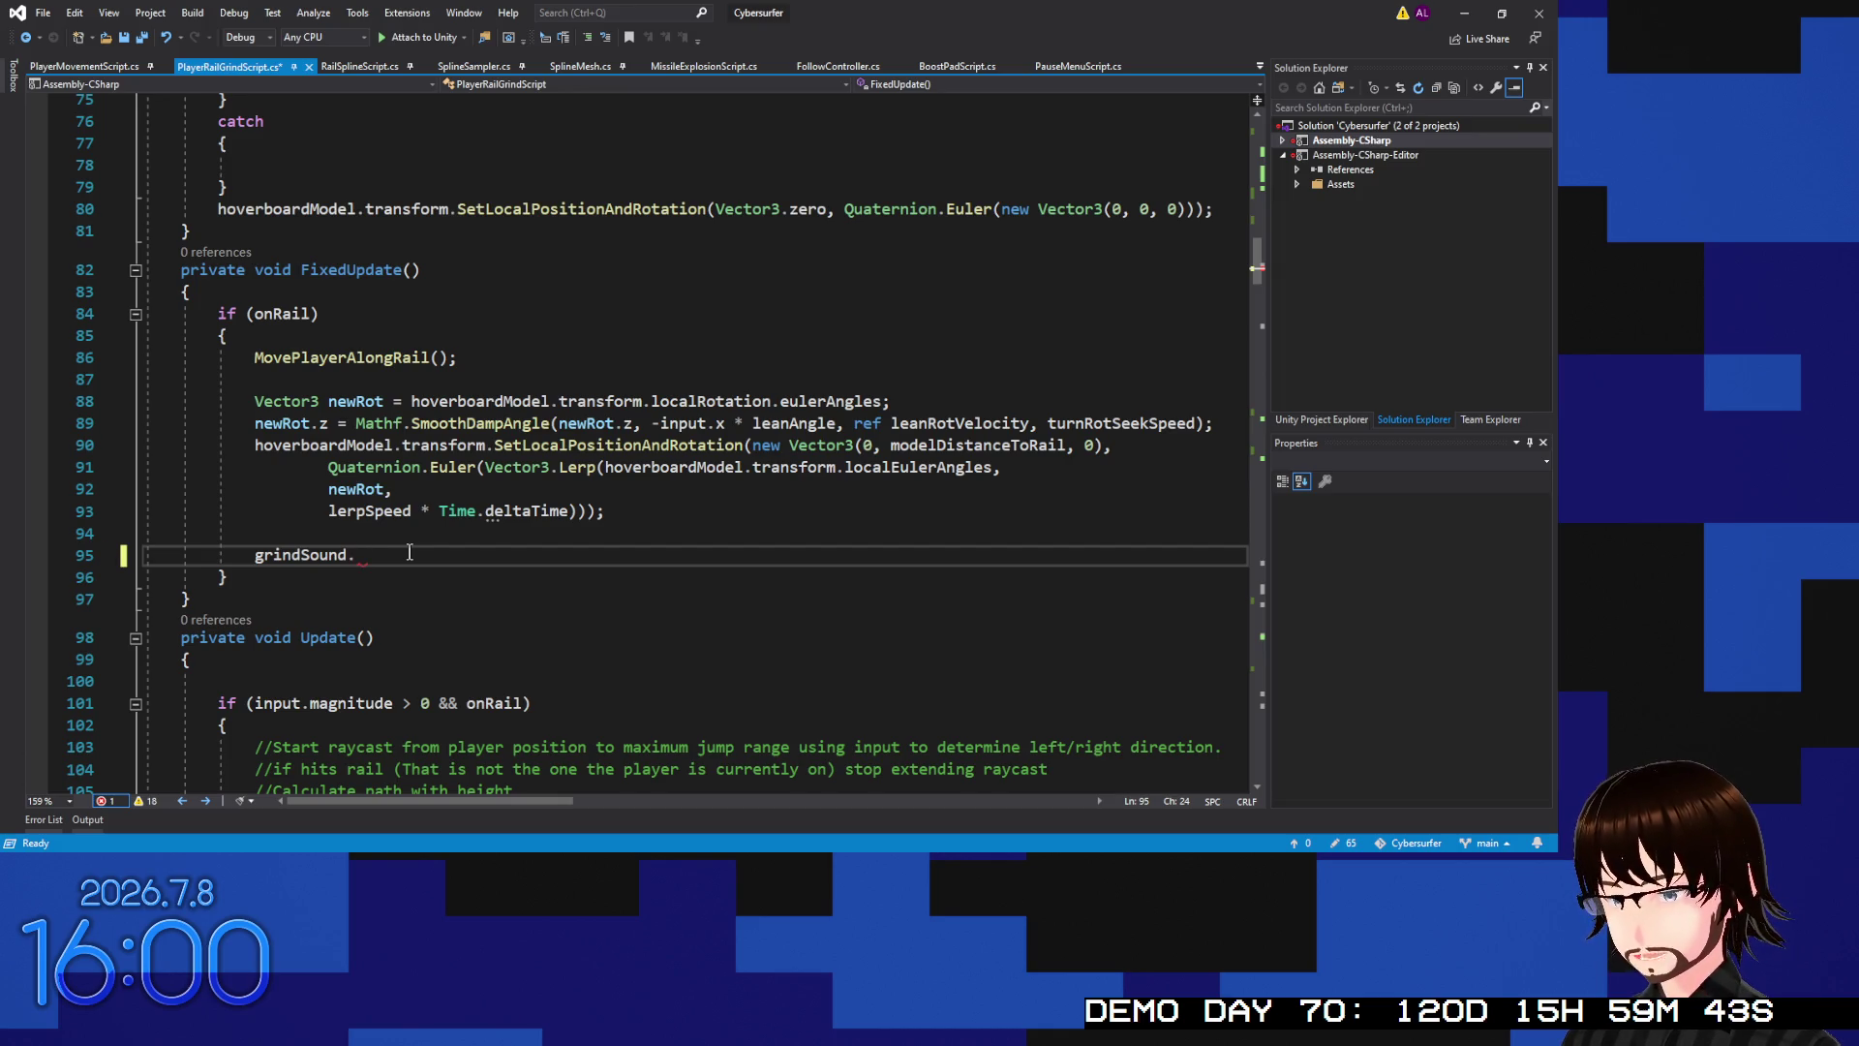
pyautogui.write('p')
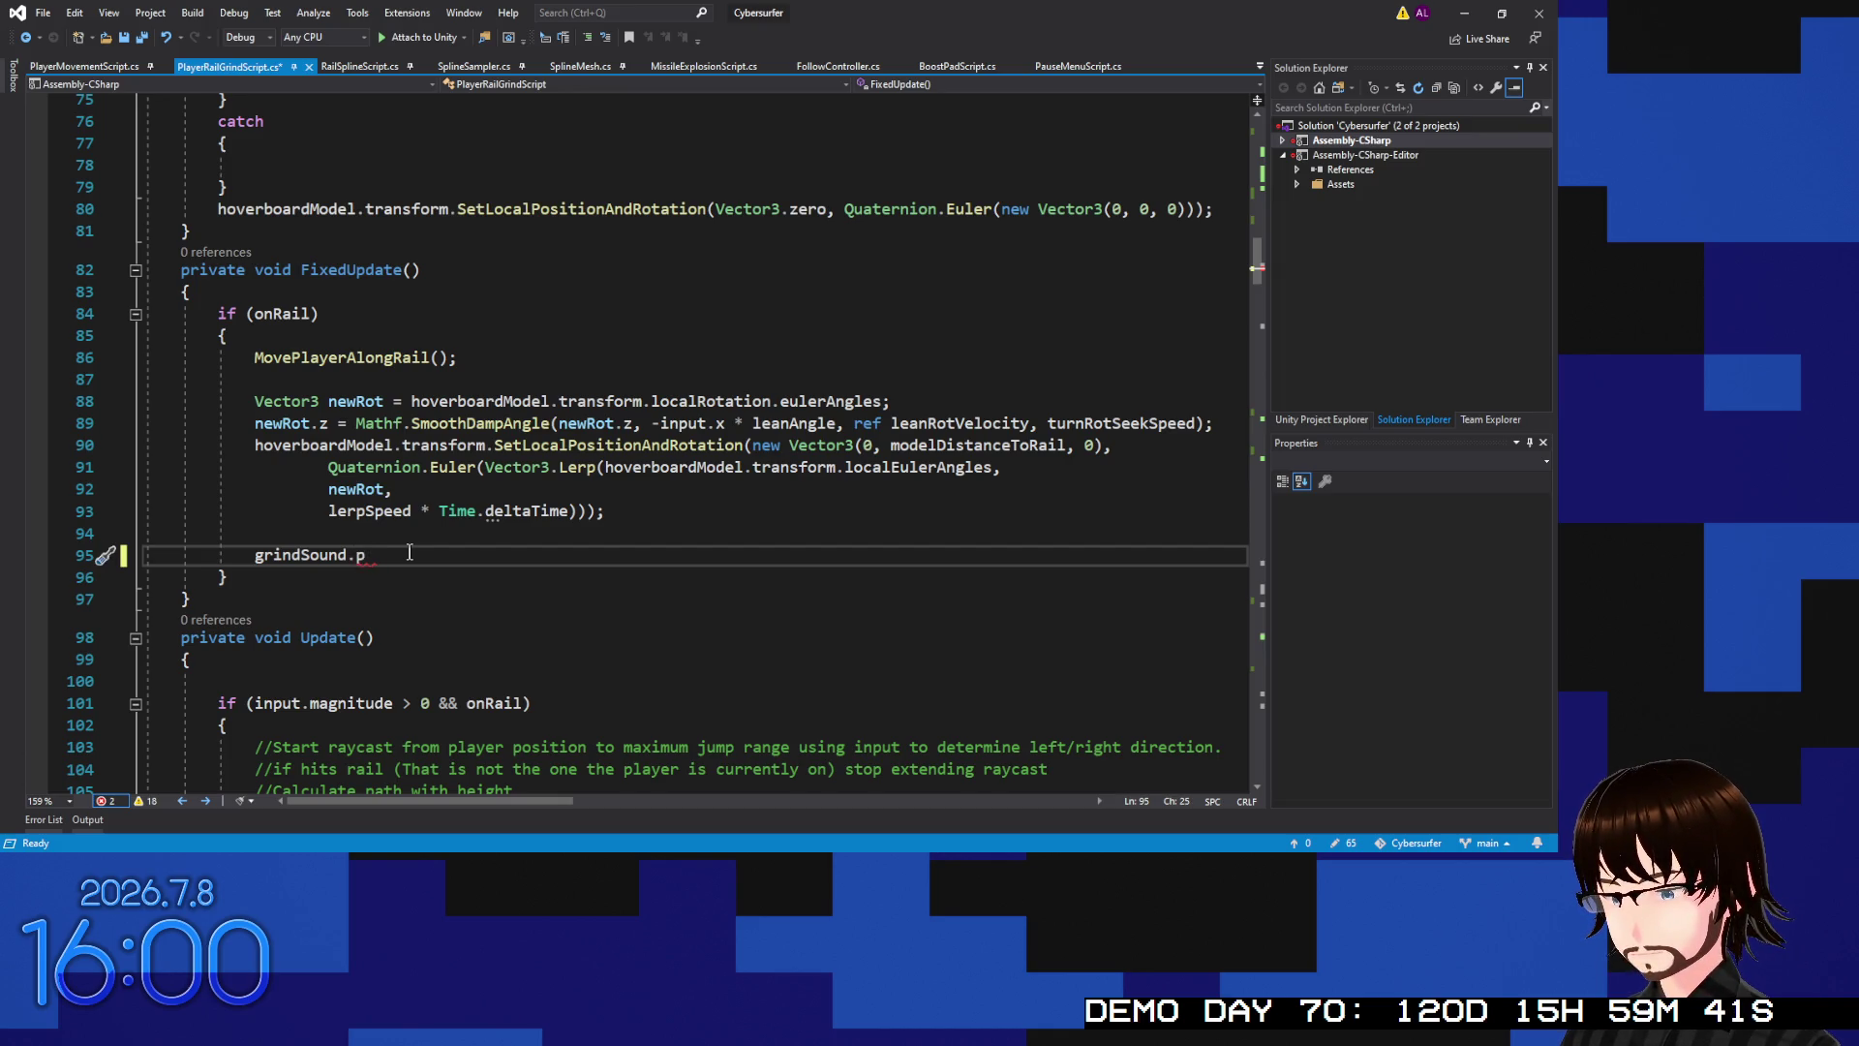
pyautogui.write('itch ')
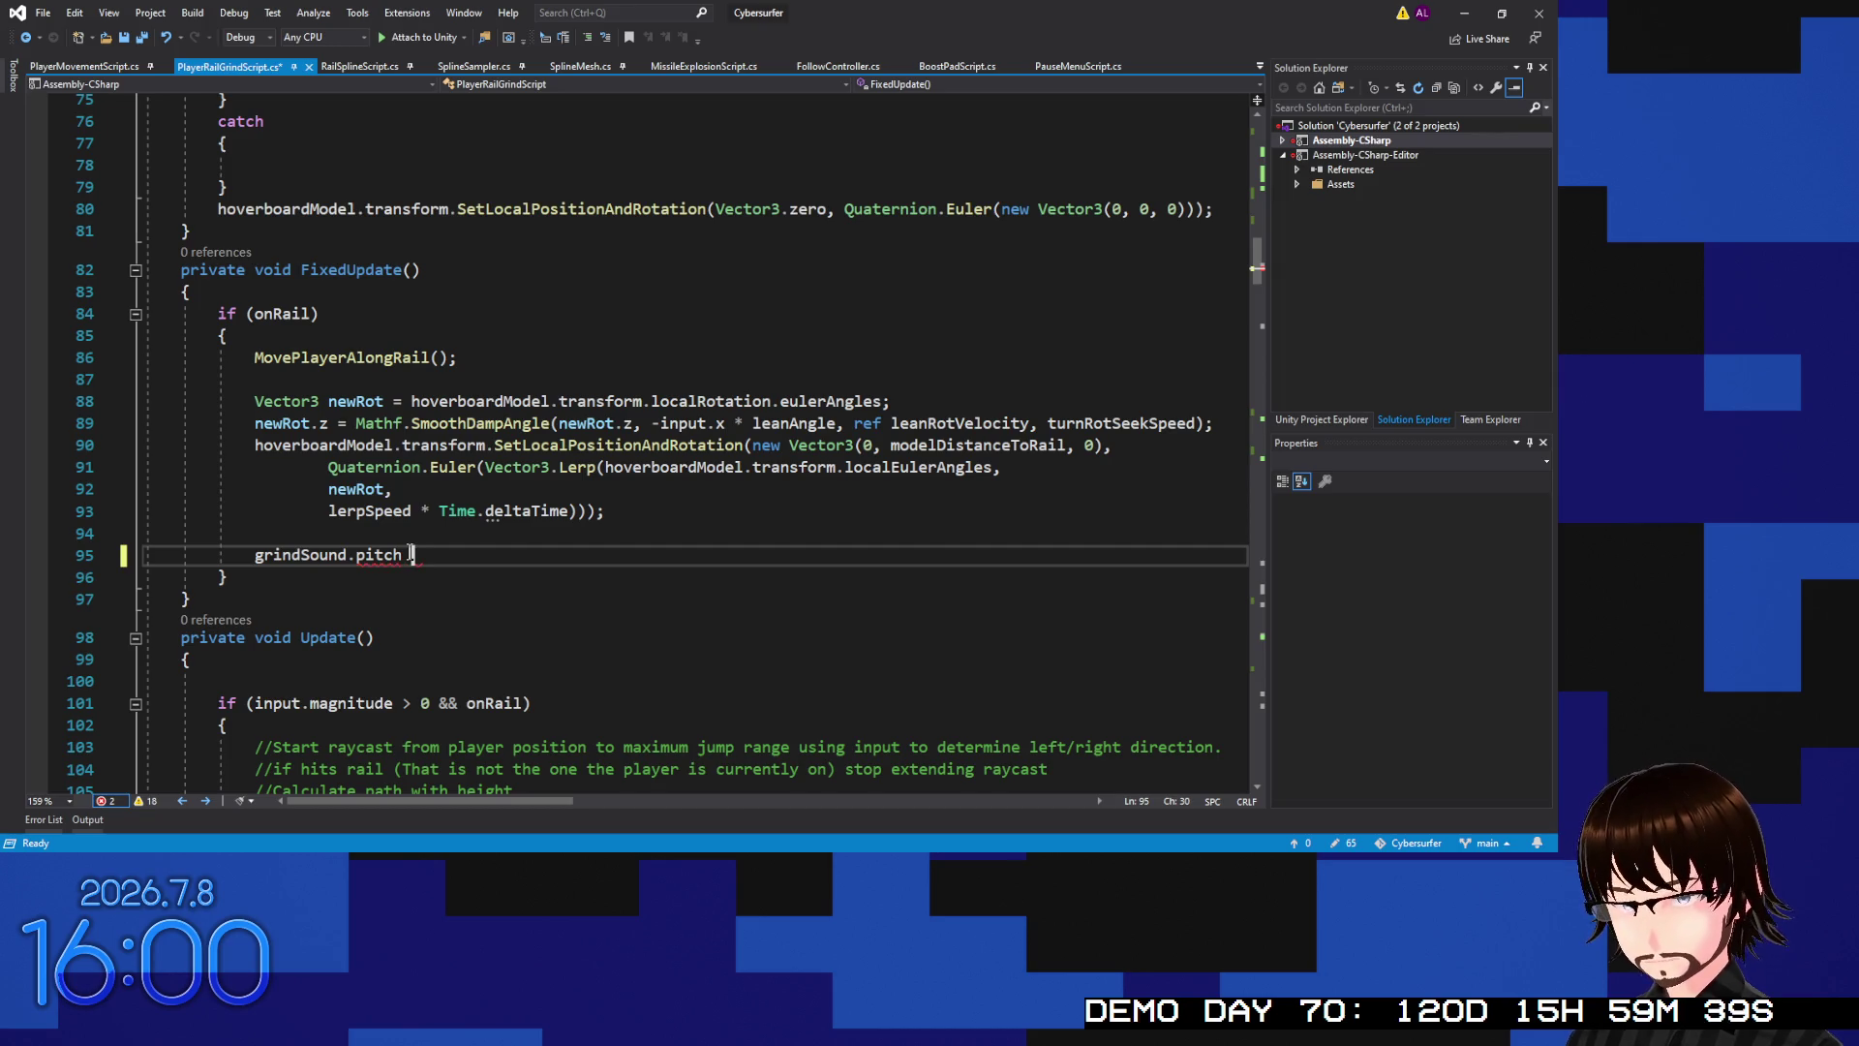
pyautogui.write('+= ')
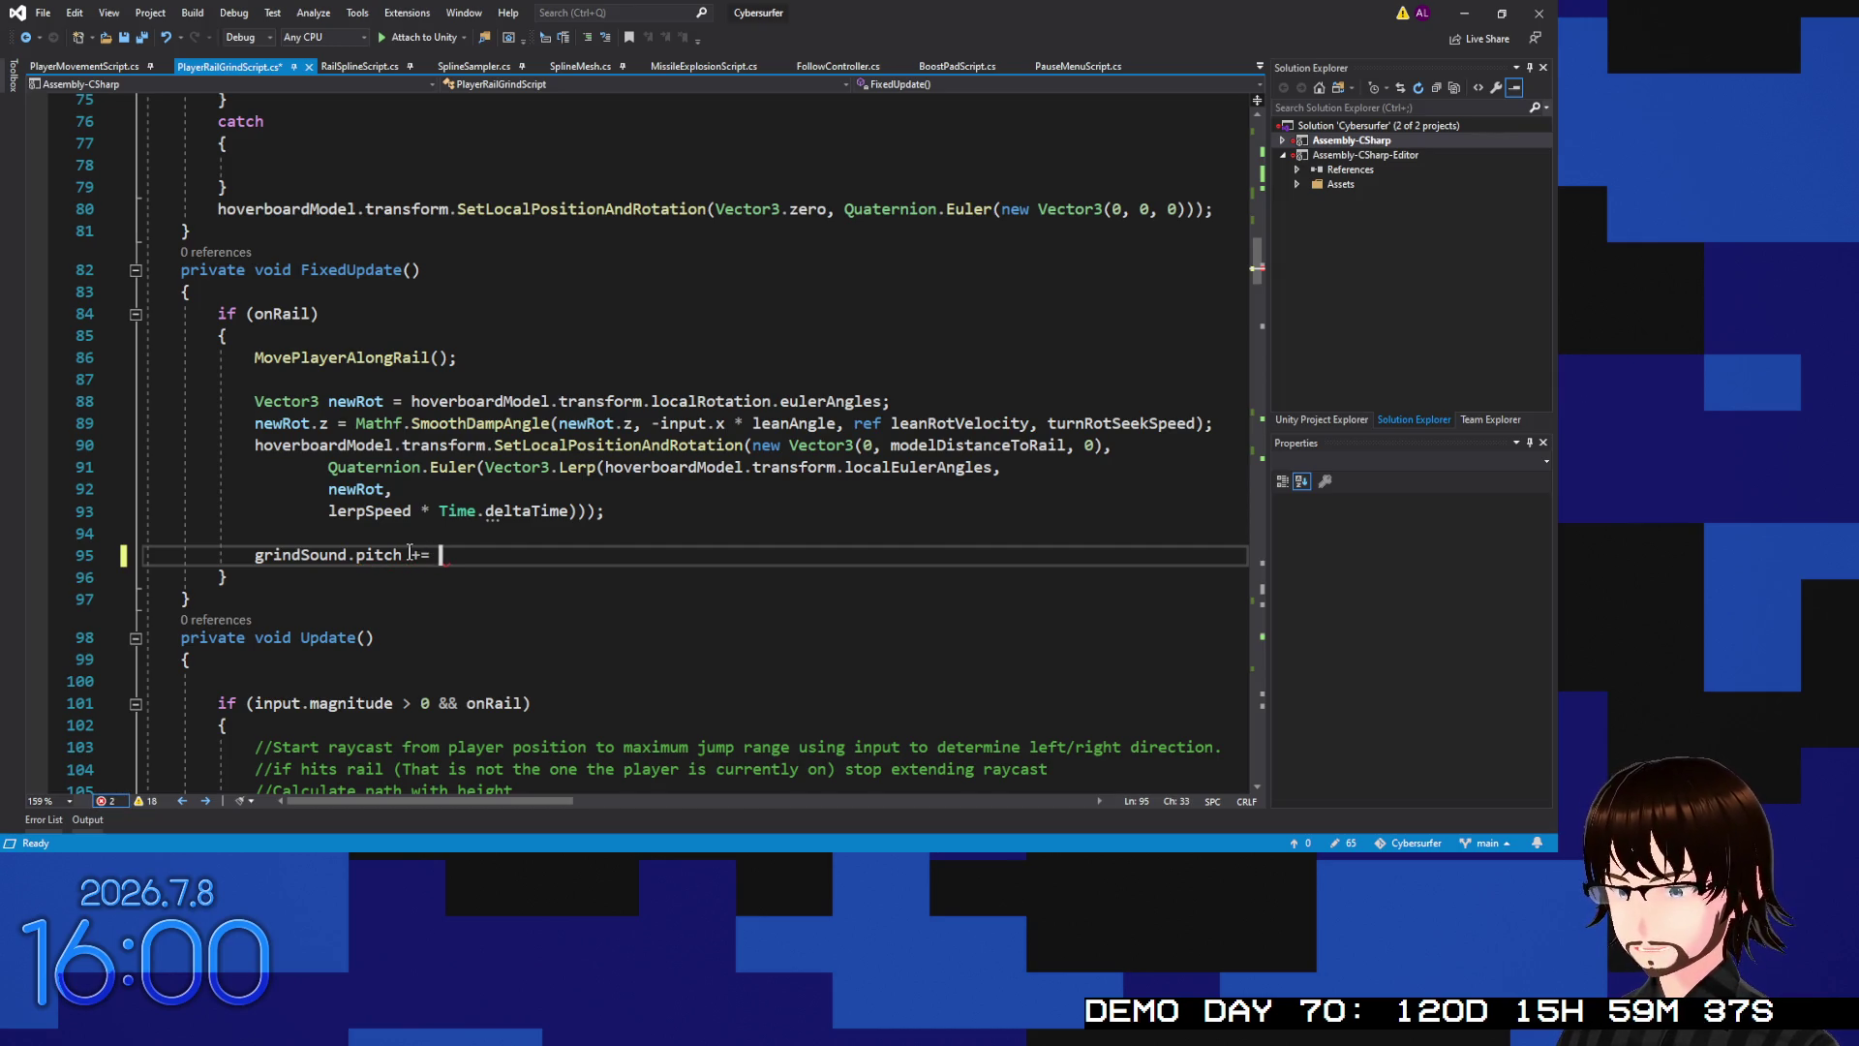
pyautogui.write('Mathf')
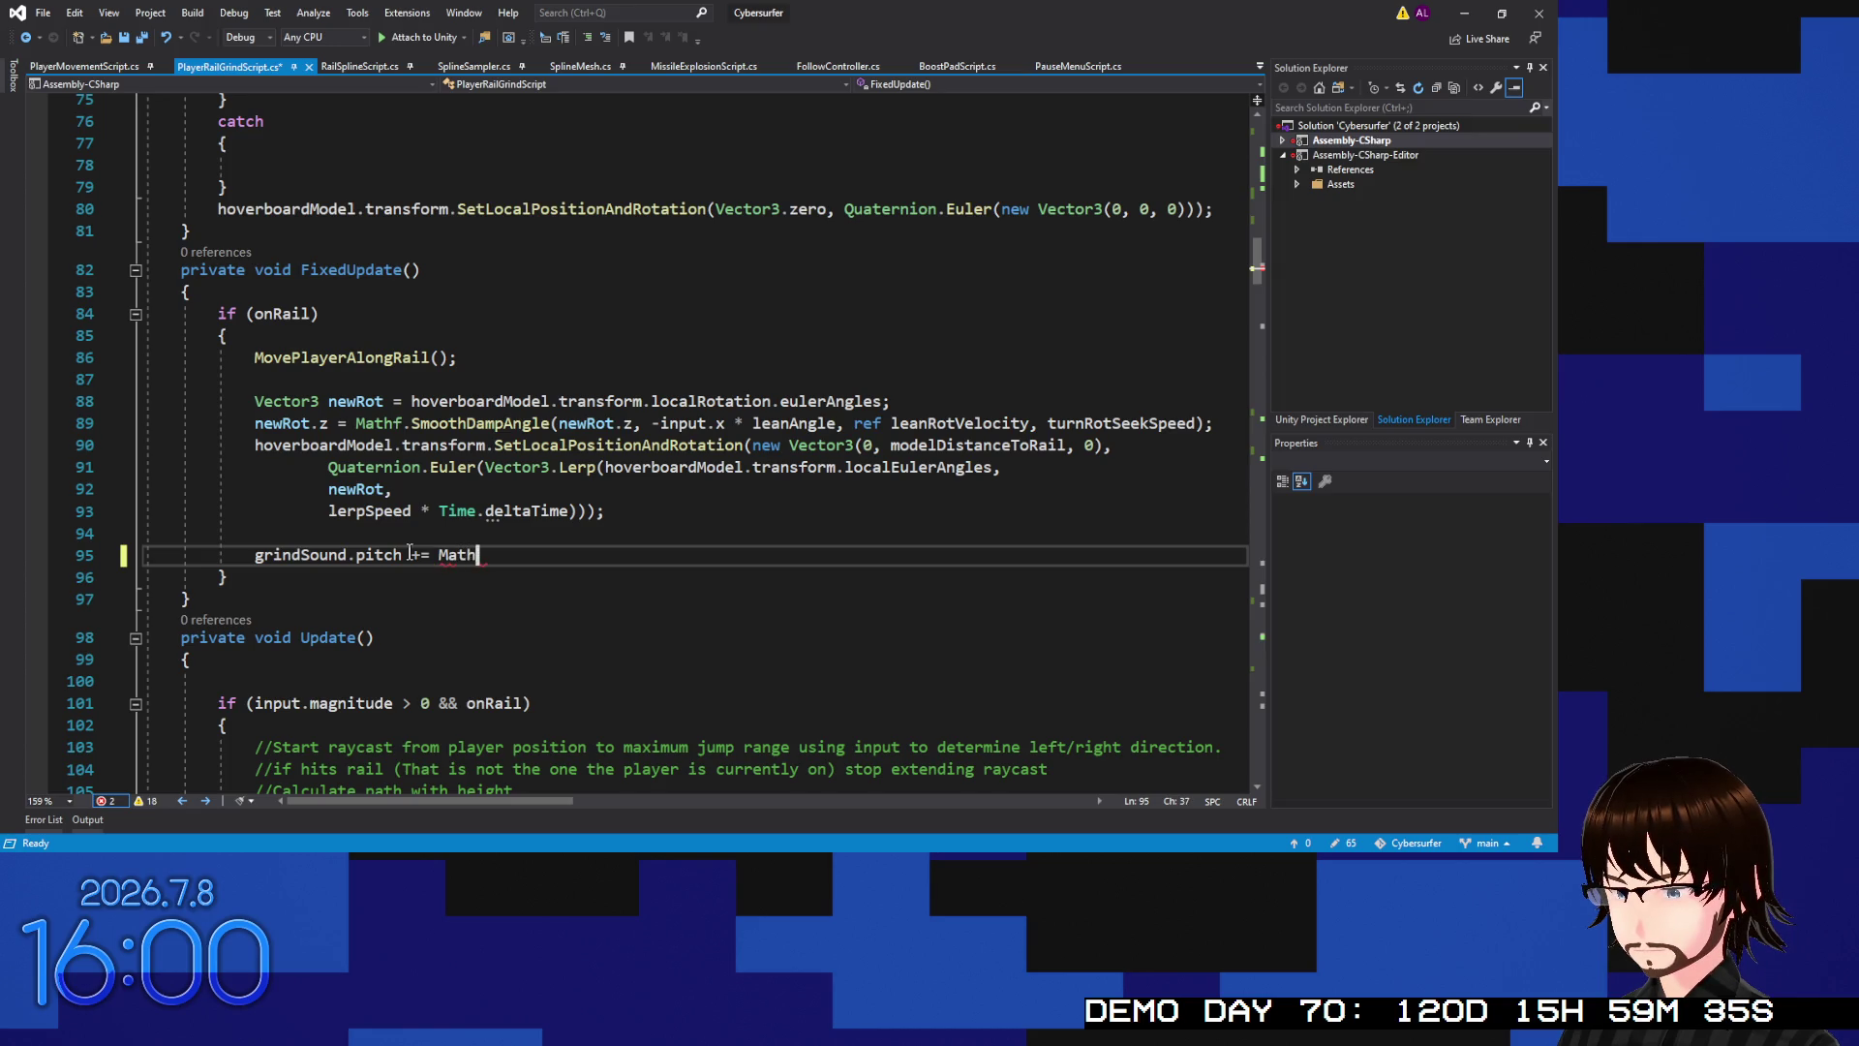
pyautogui.write('.Le')
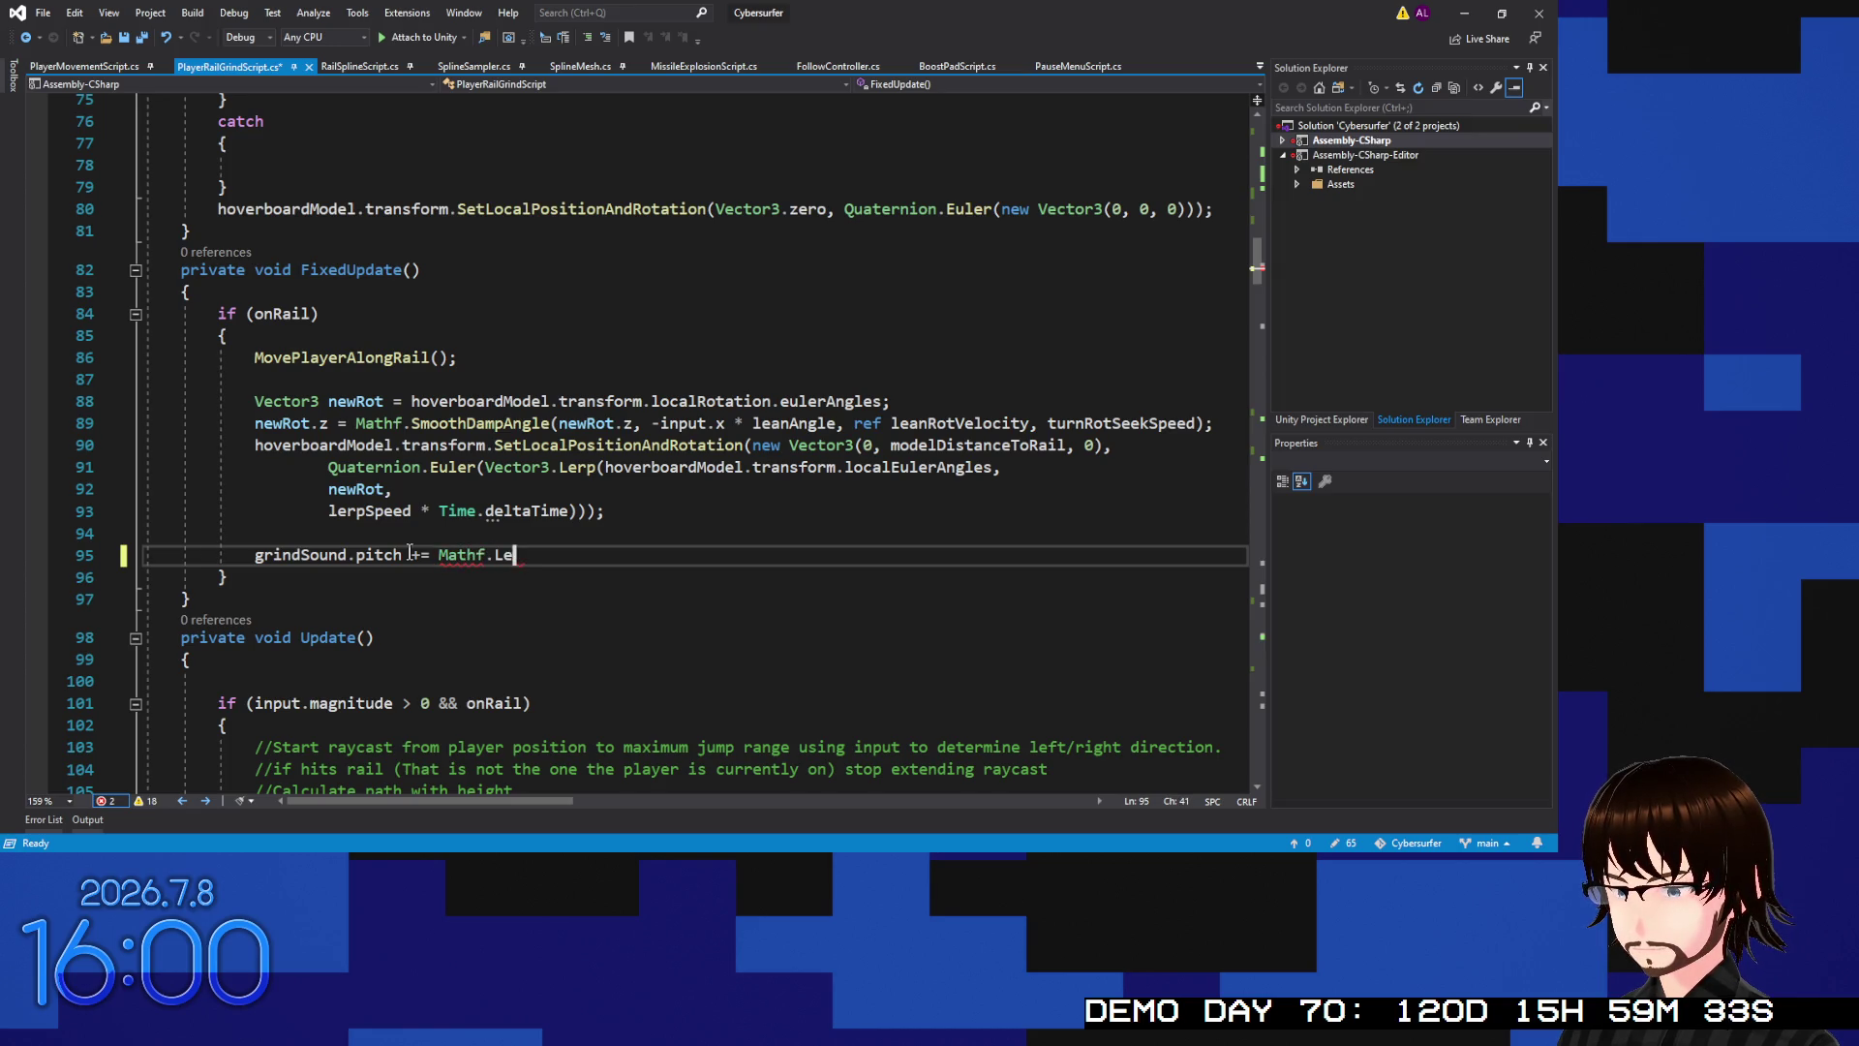
pyautogui.write('rp(0')
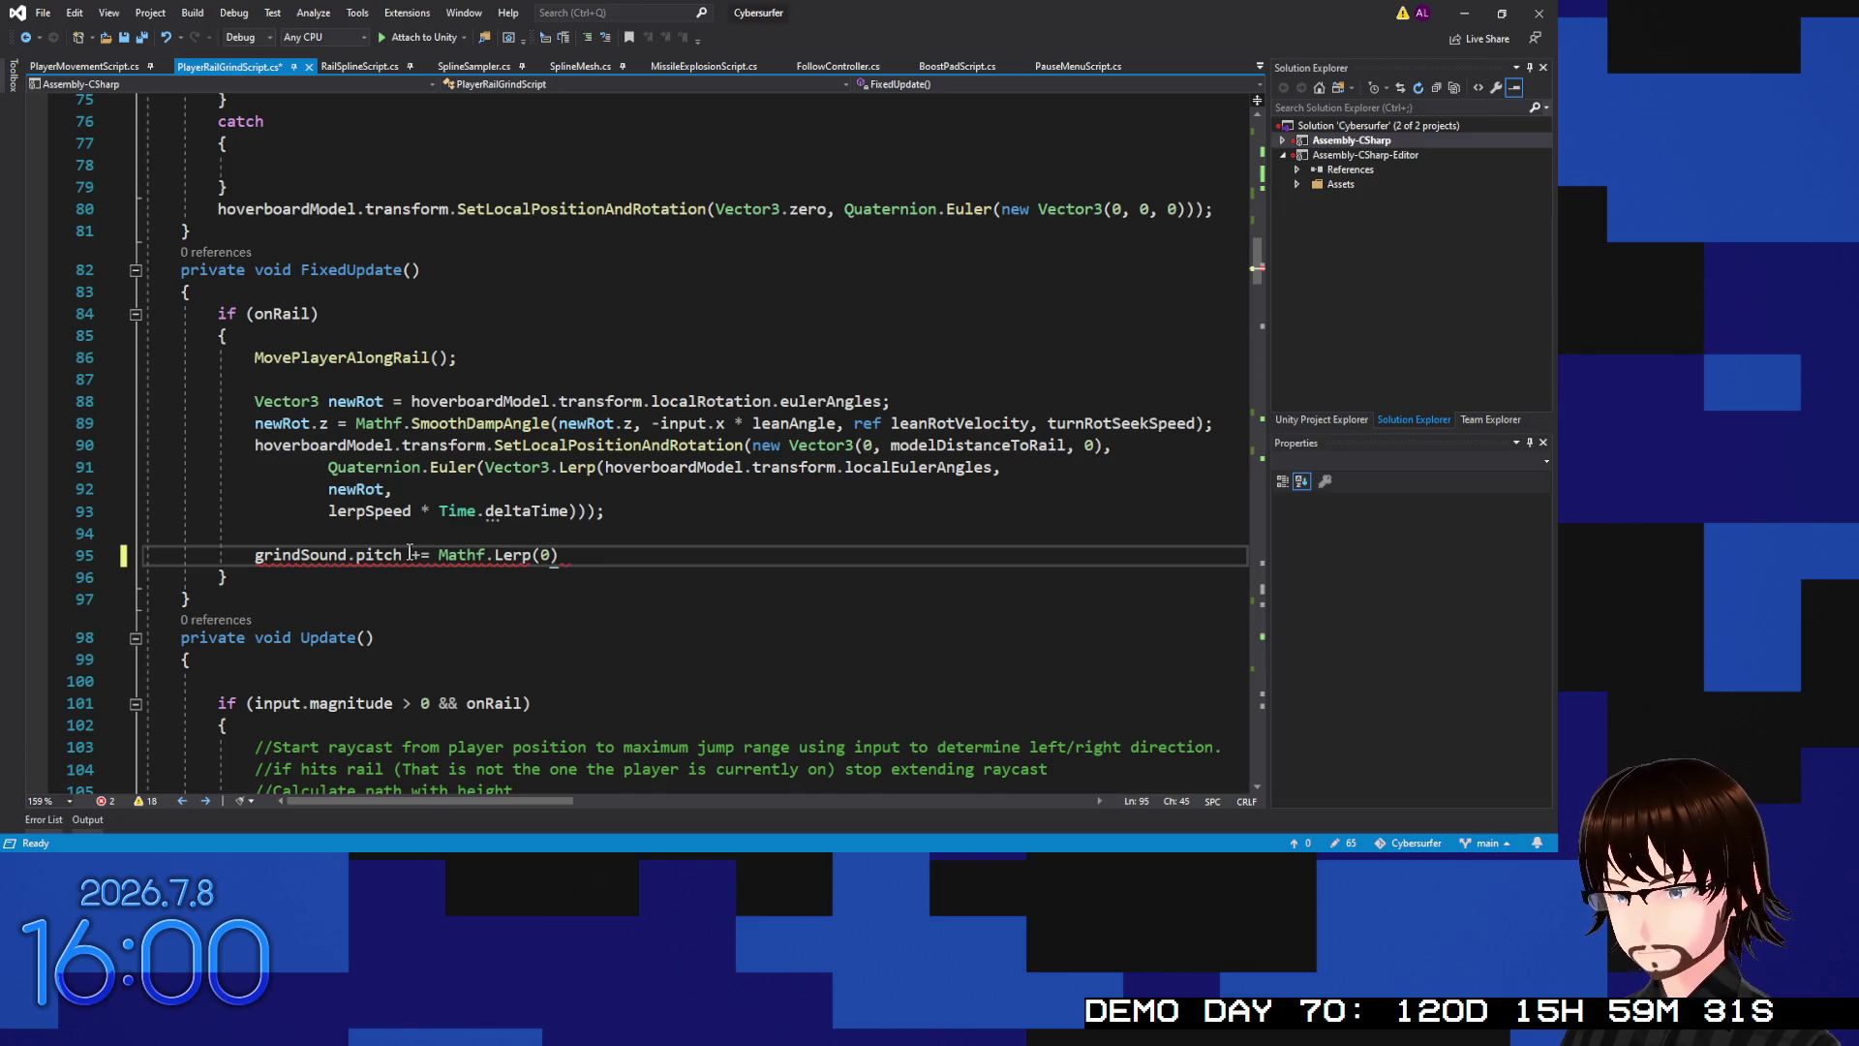
pyautogui.write(',')
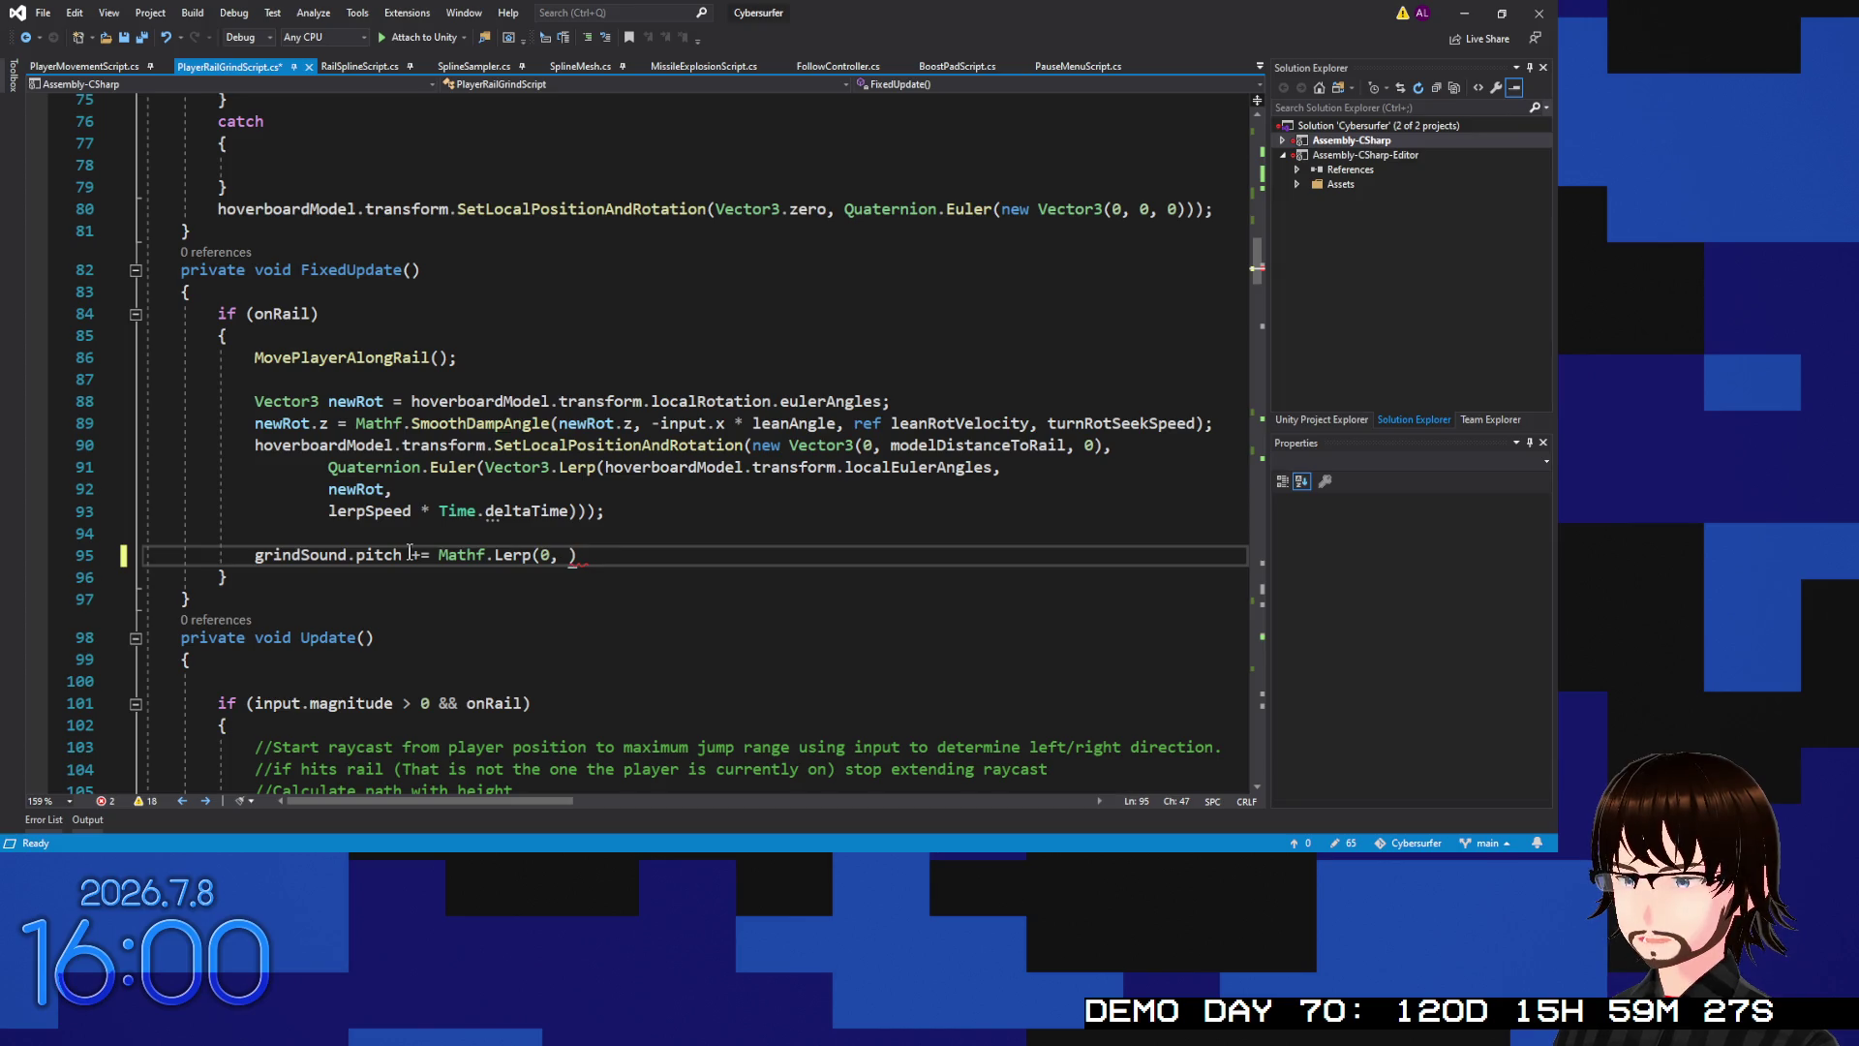
pyautogui.write(' 1')
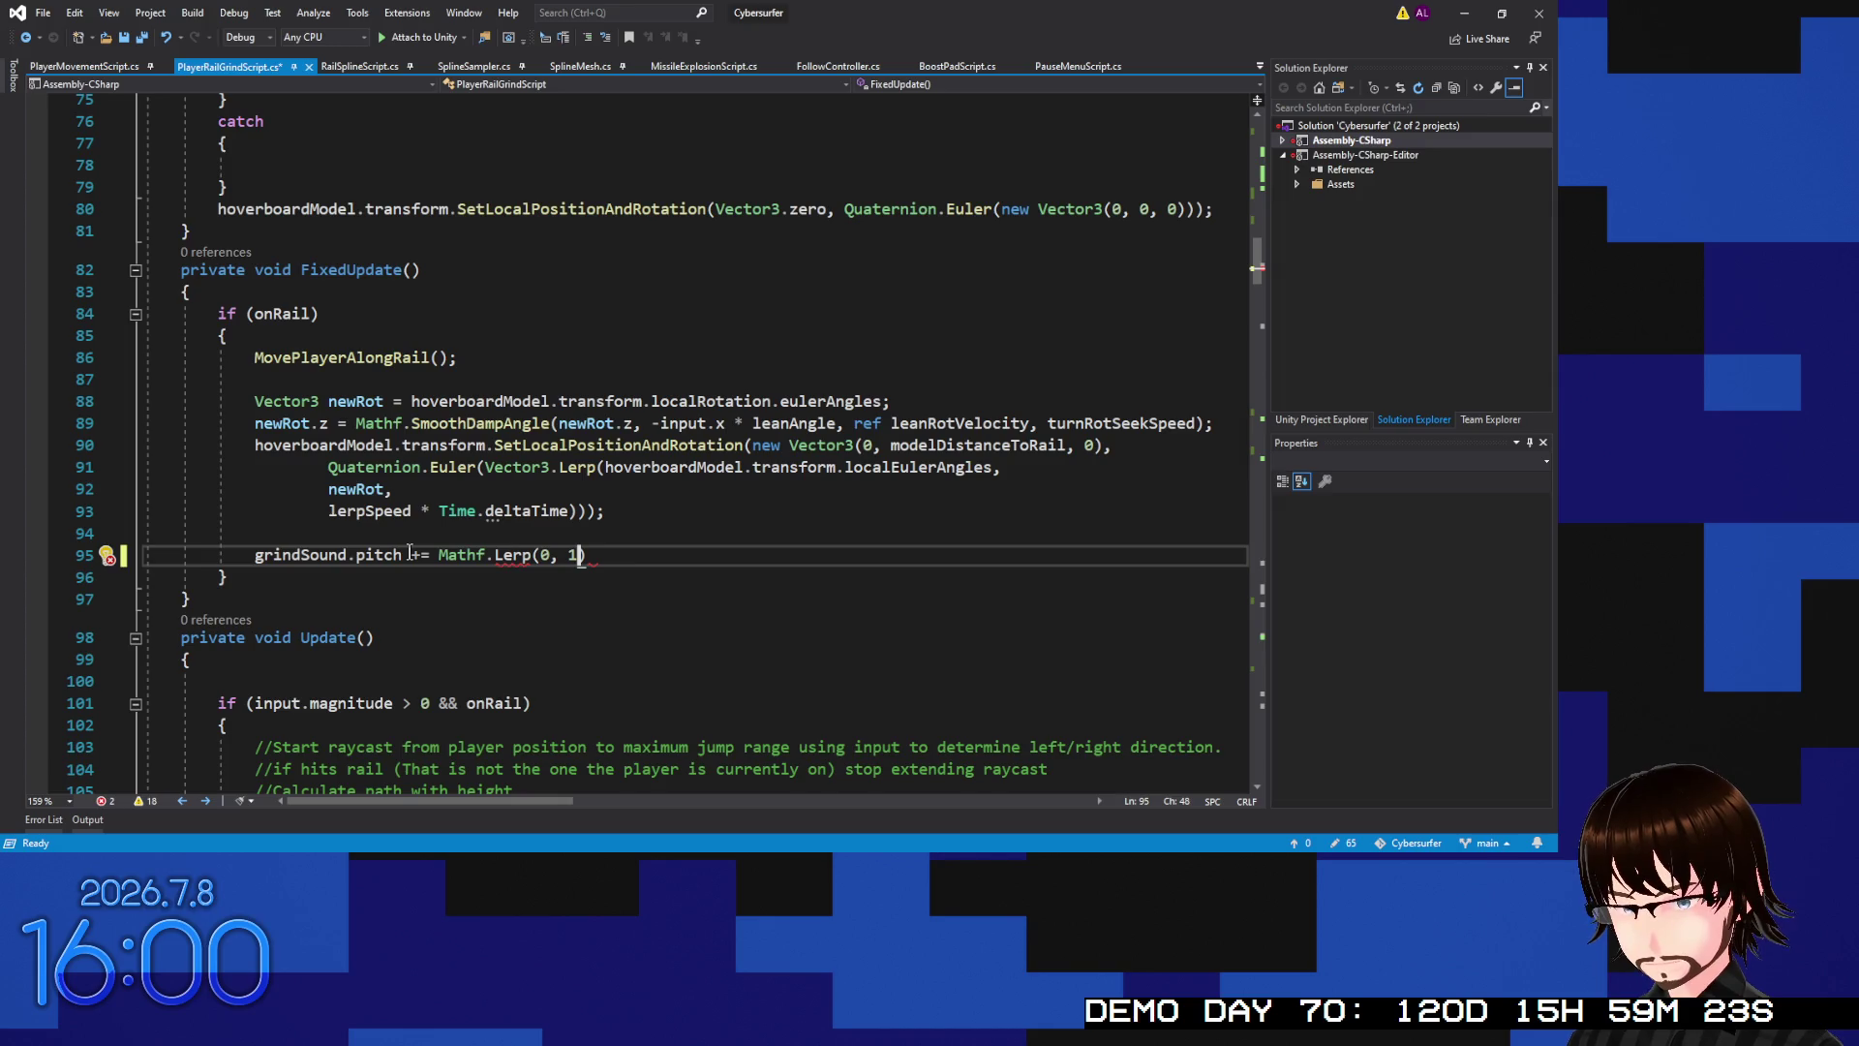
pyautogui.write('f')
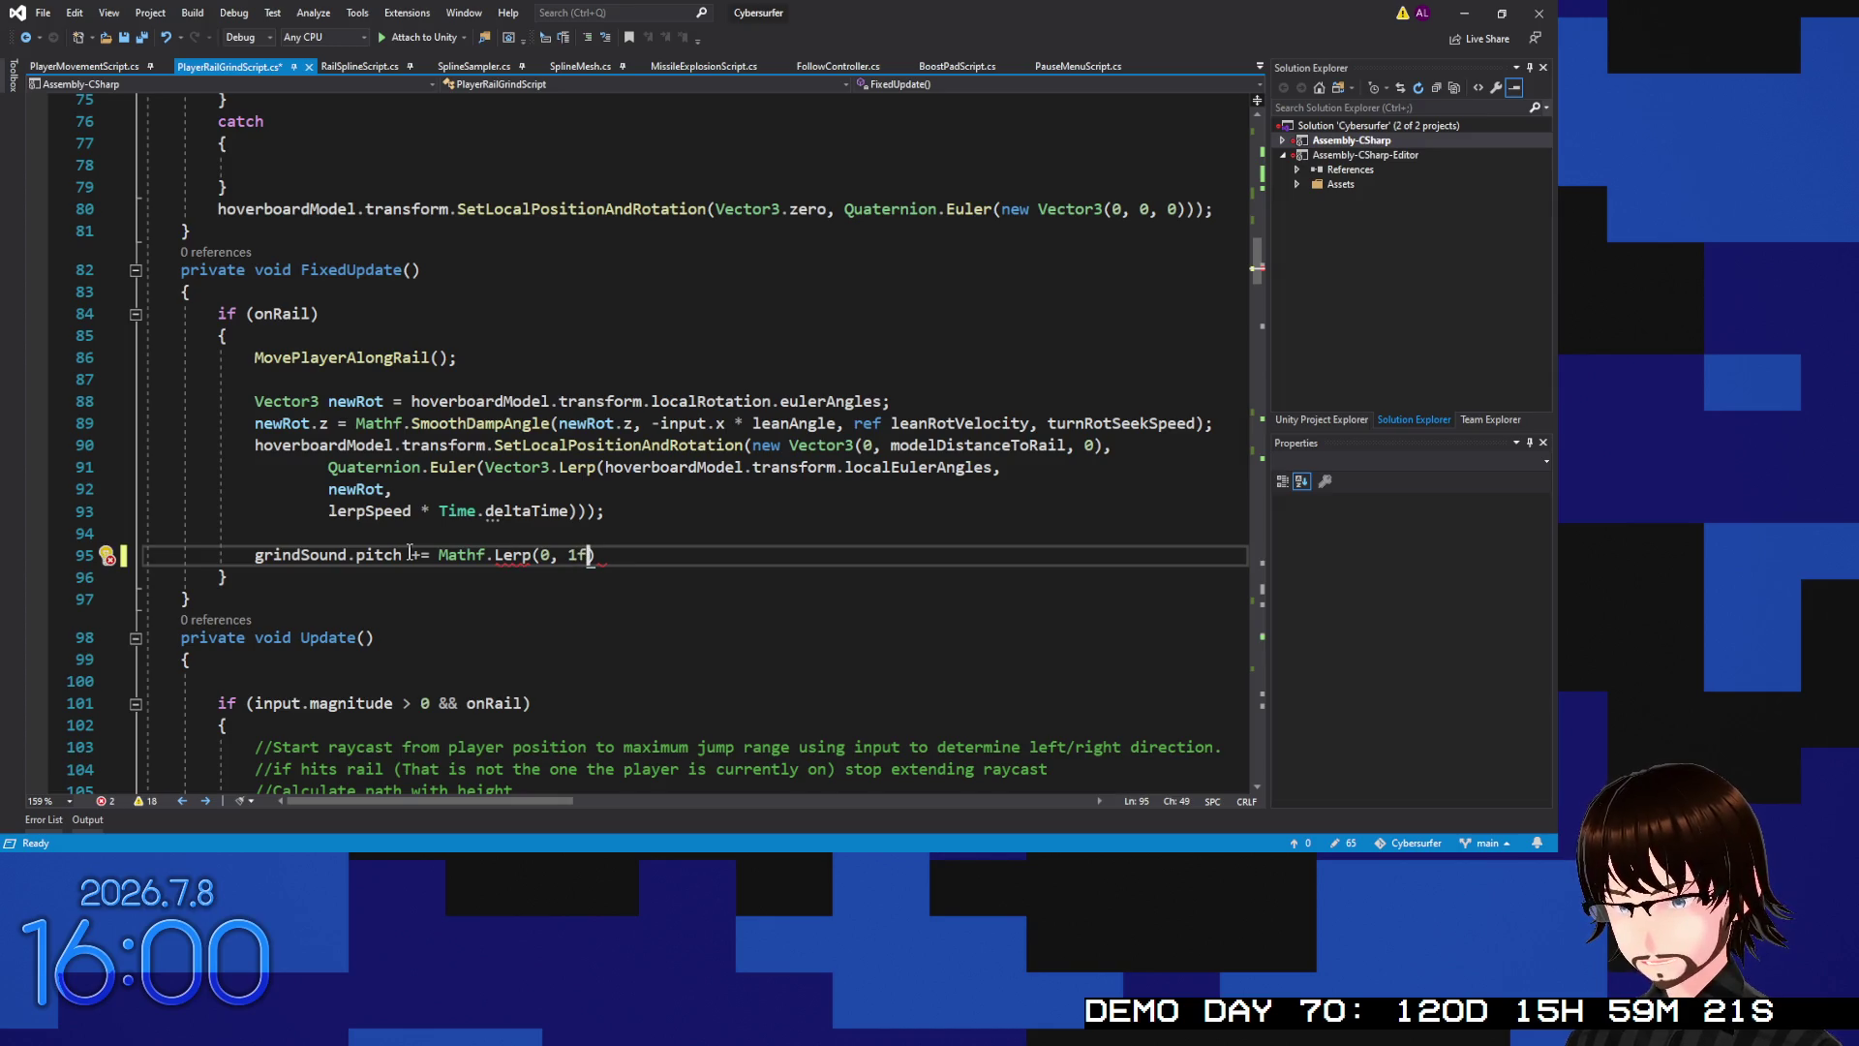
pyautogui.write(',')
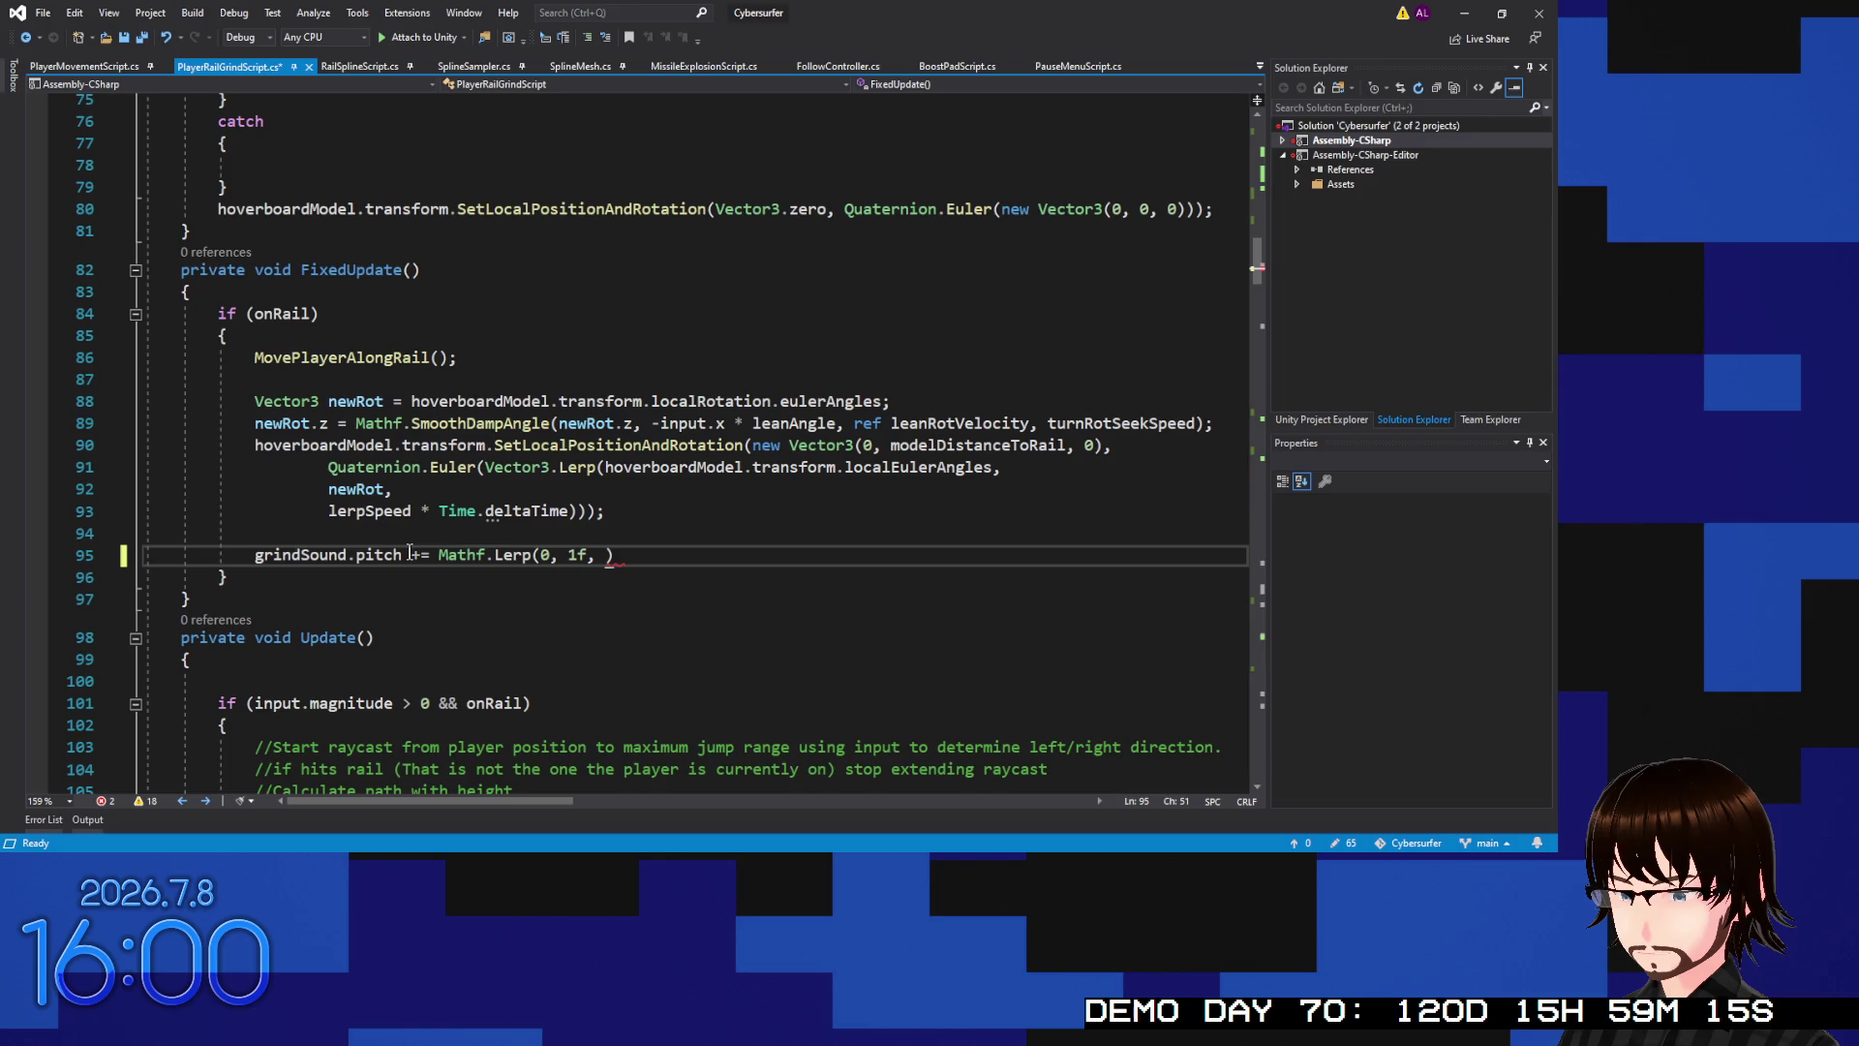
pyautogui.write('Mathf.')
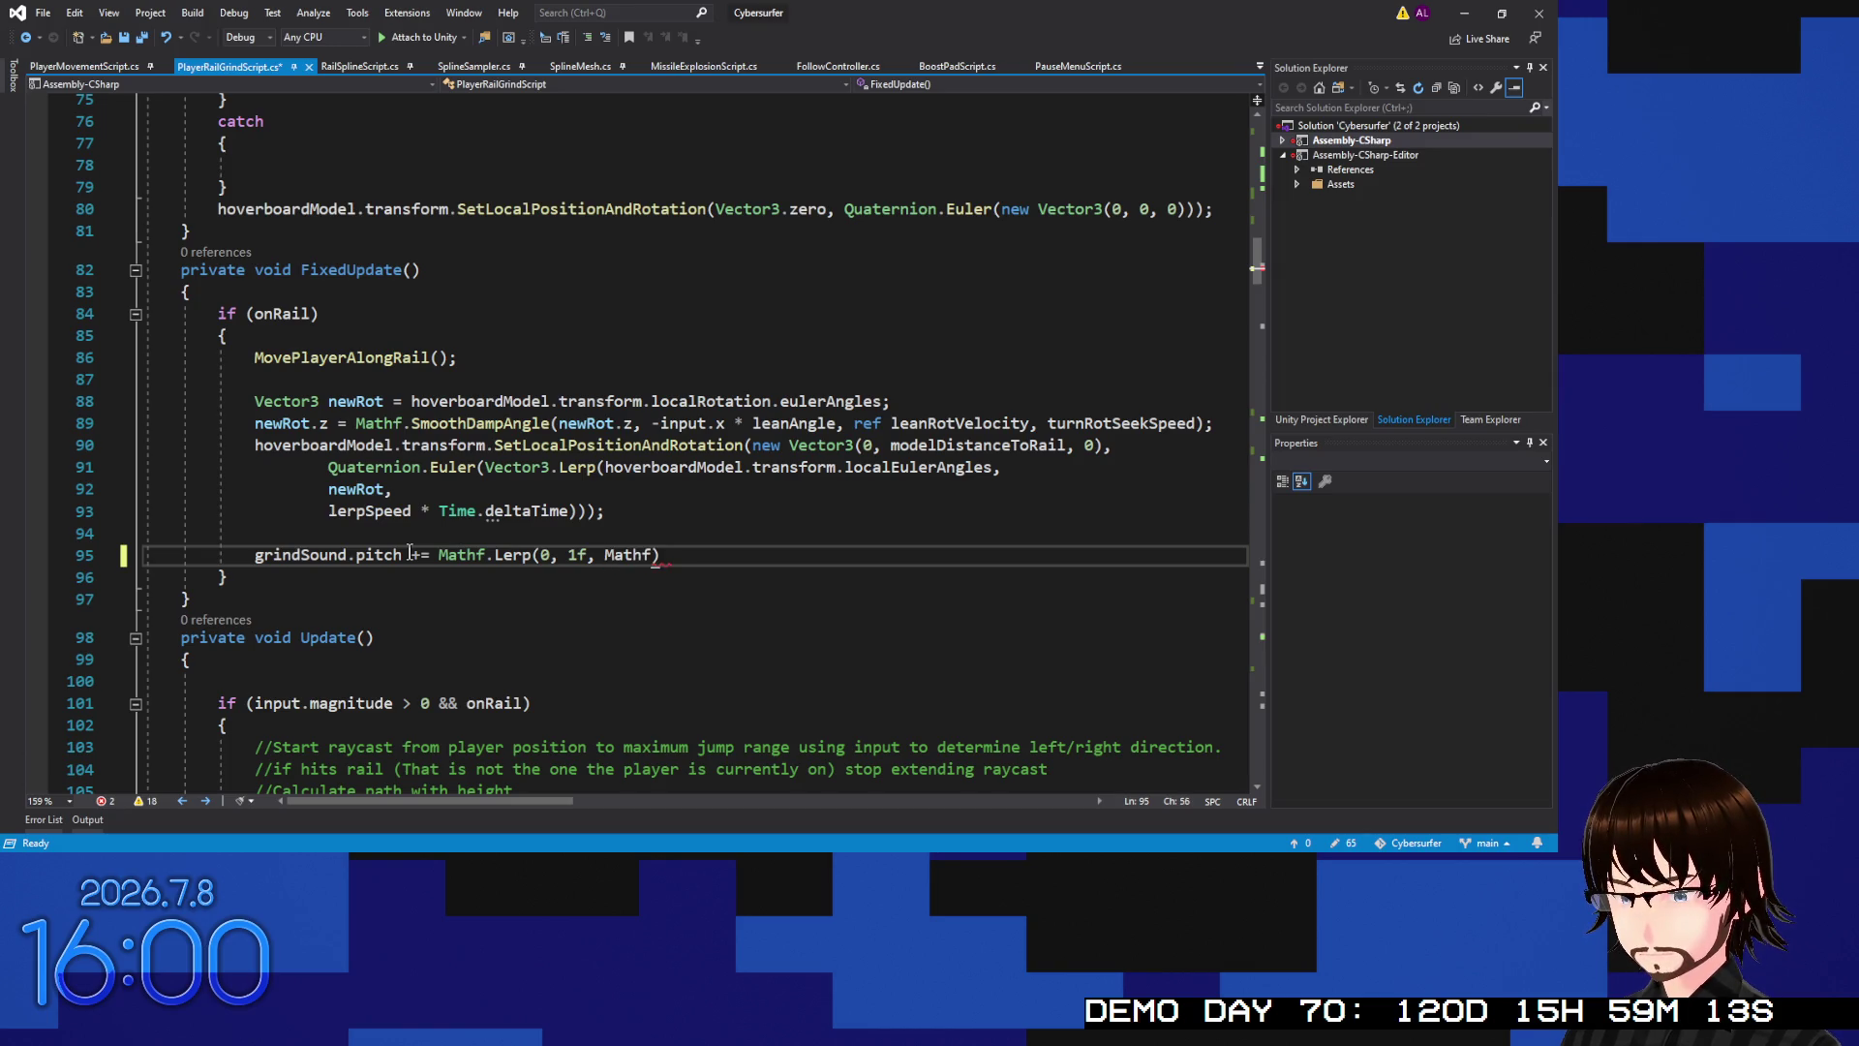
pyautogui.write('Abs')
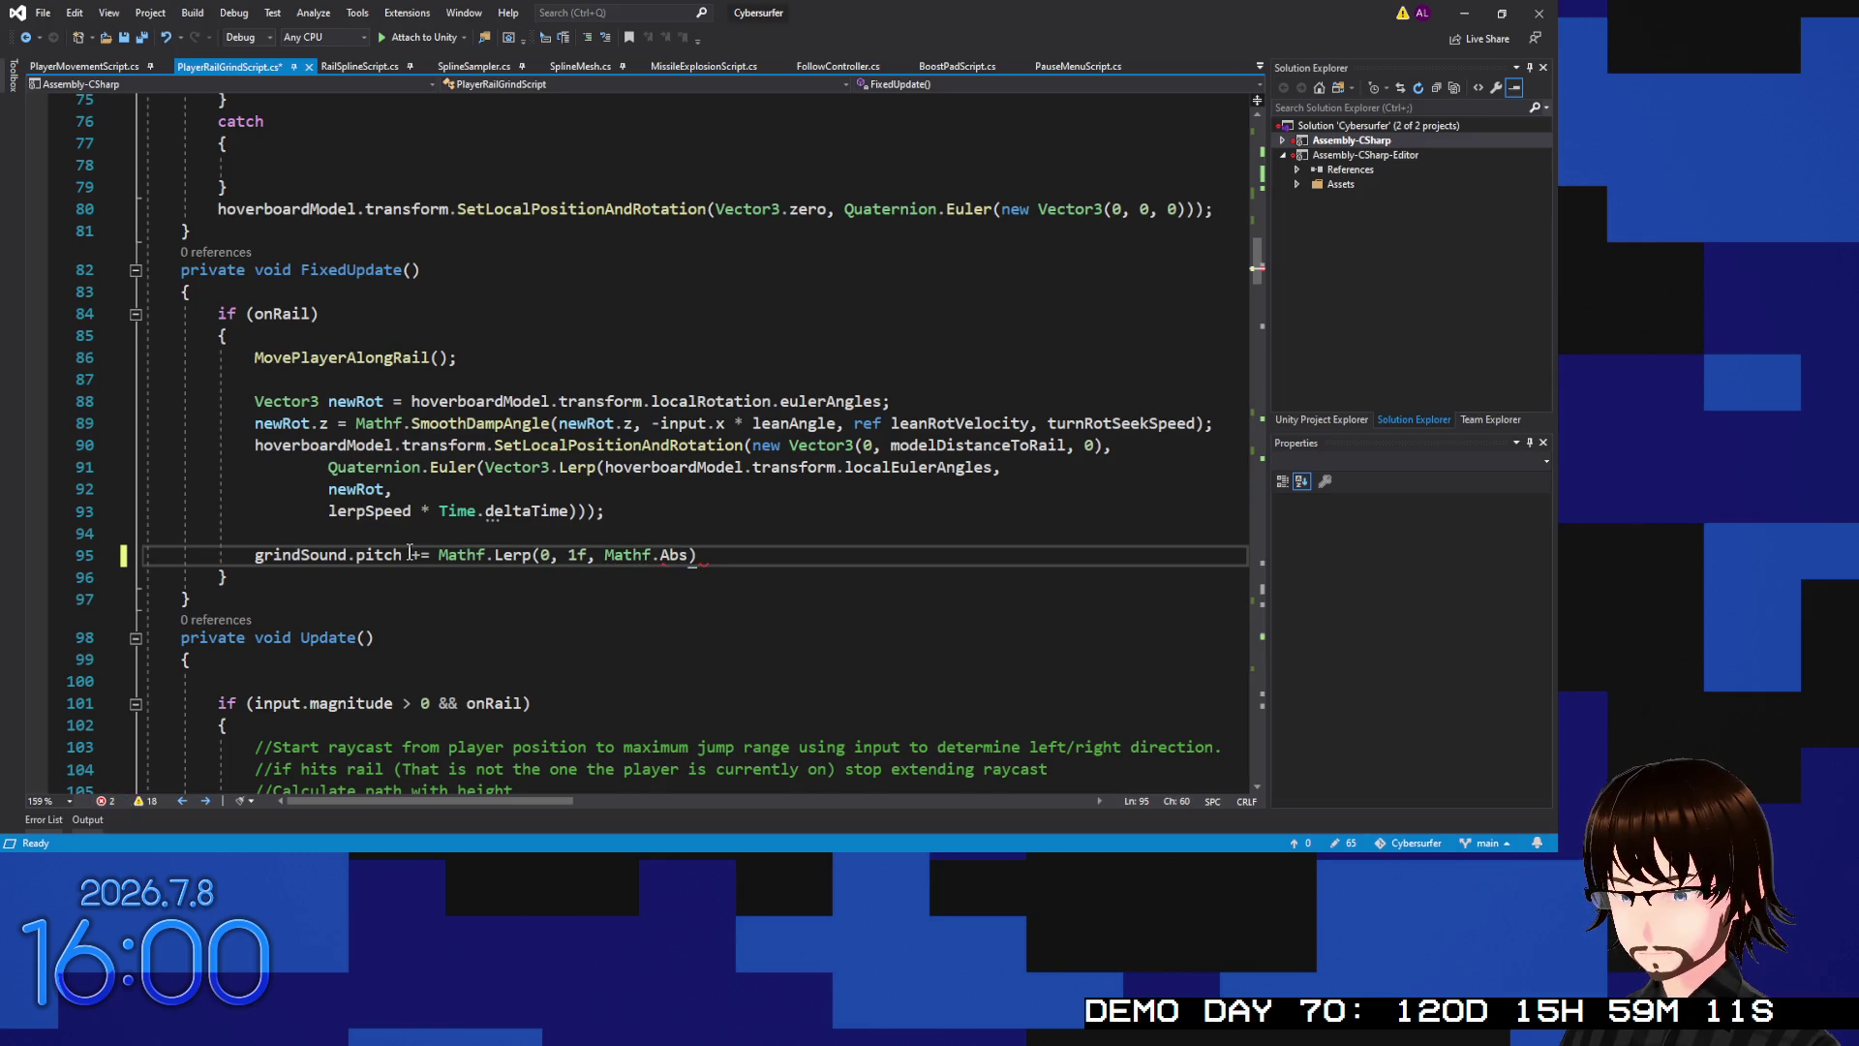
pyautogui.write('(')
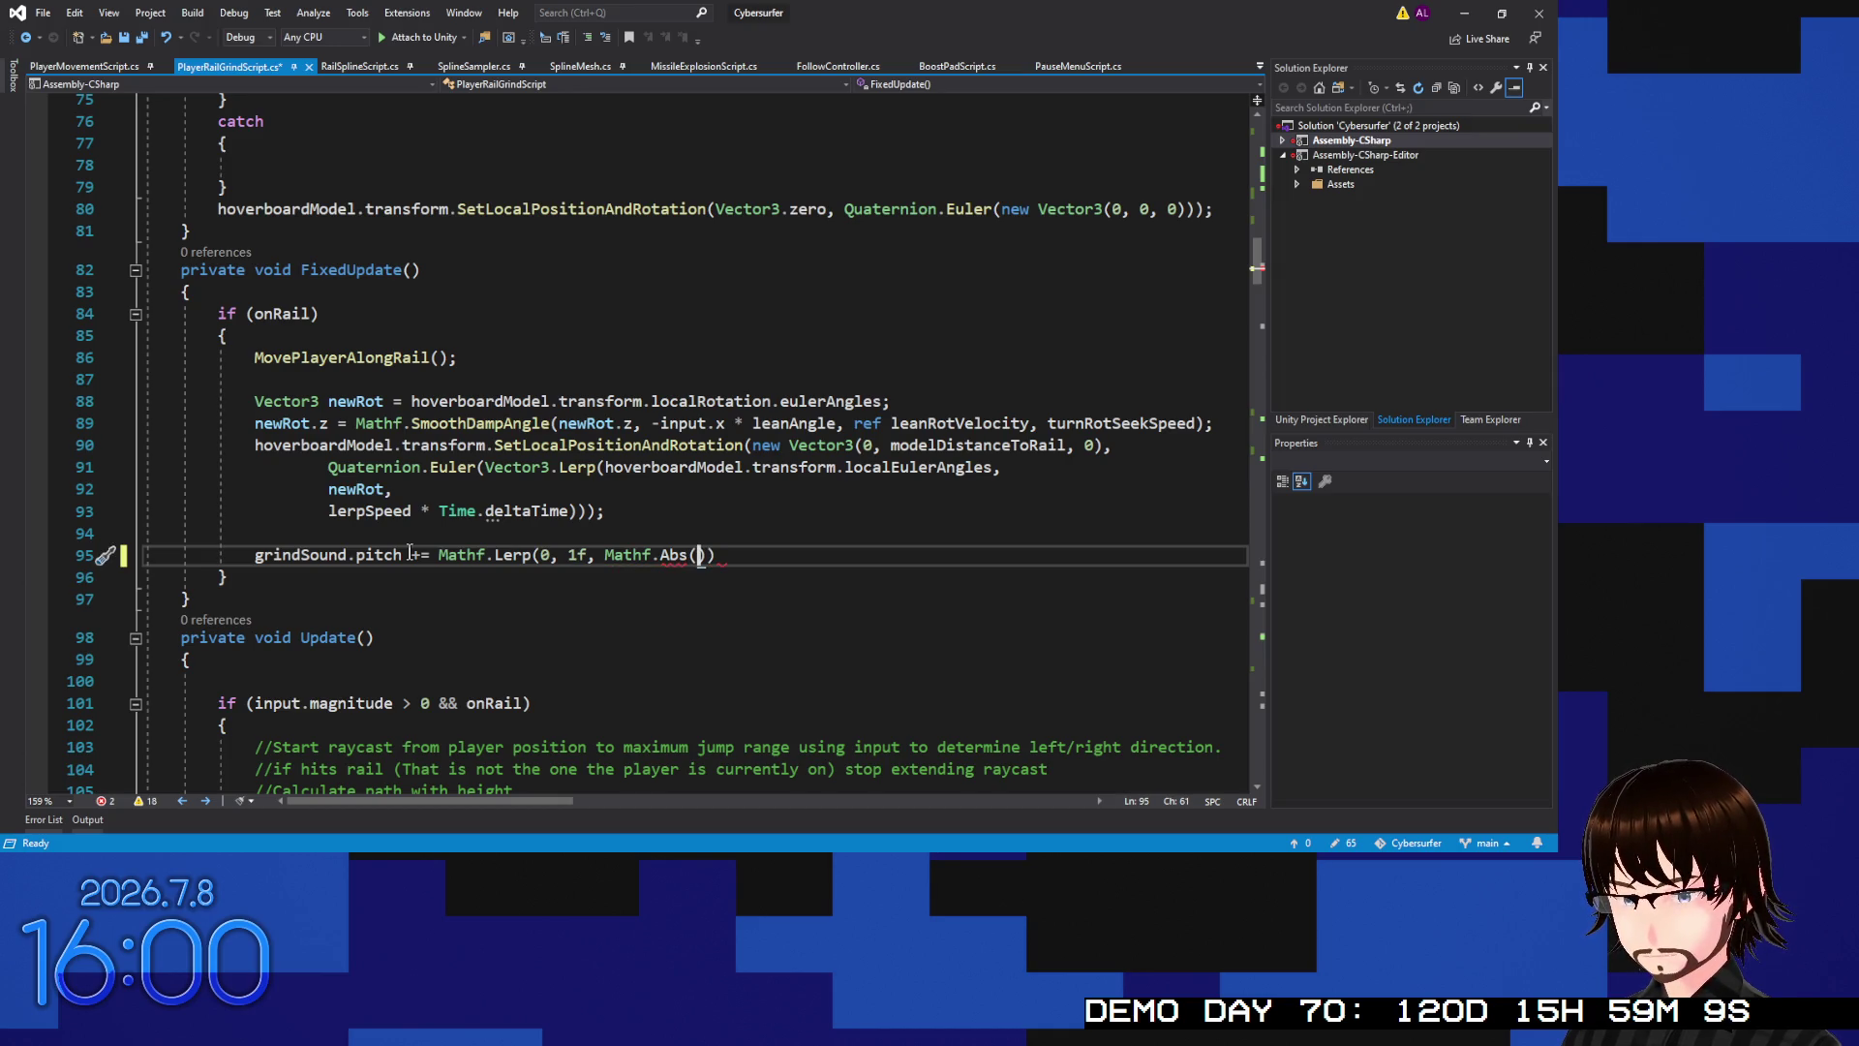
pyautogui.write('input')
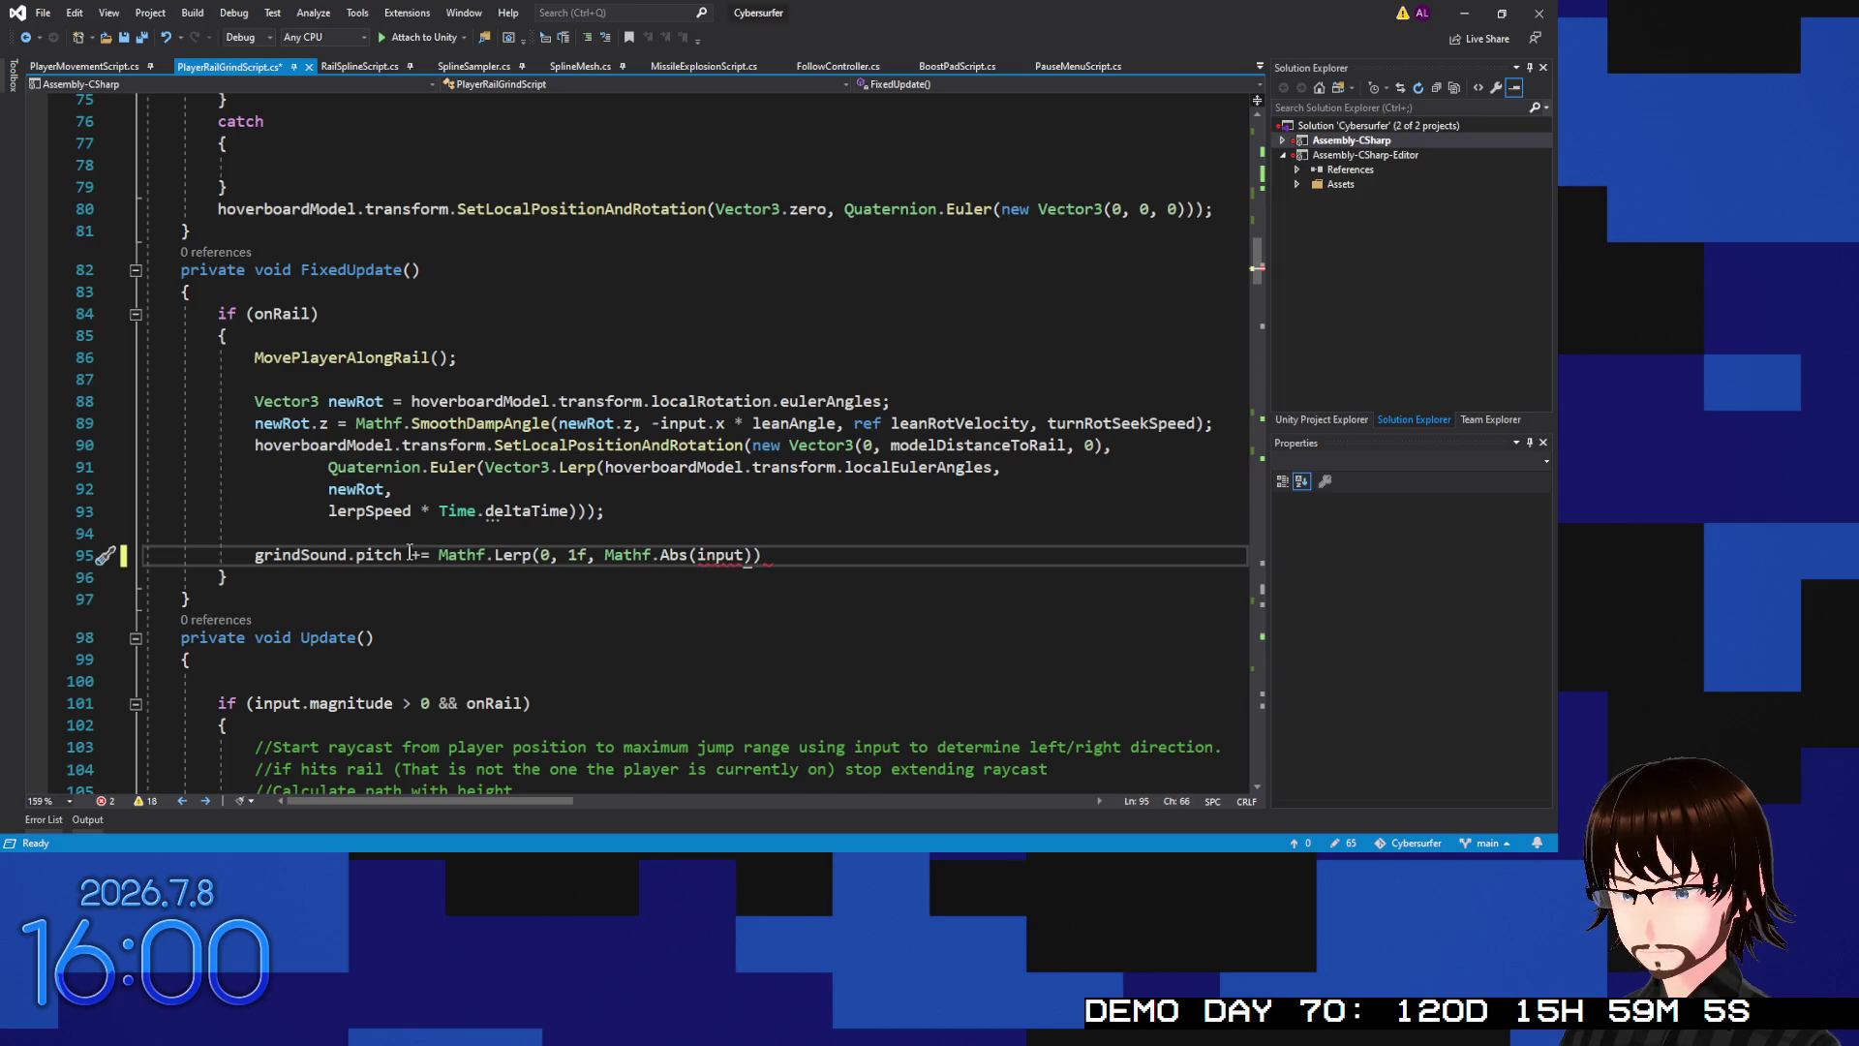
pyautogui.write('.x')
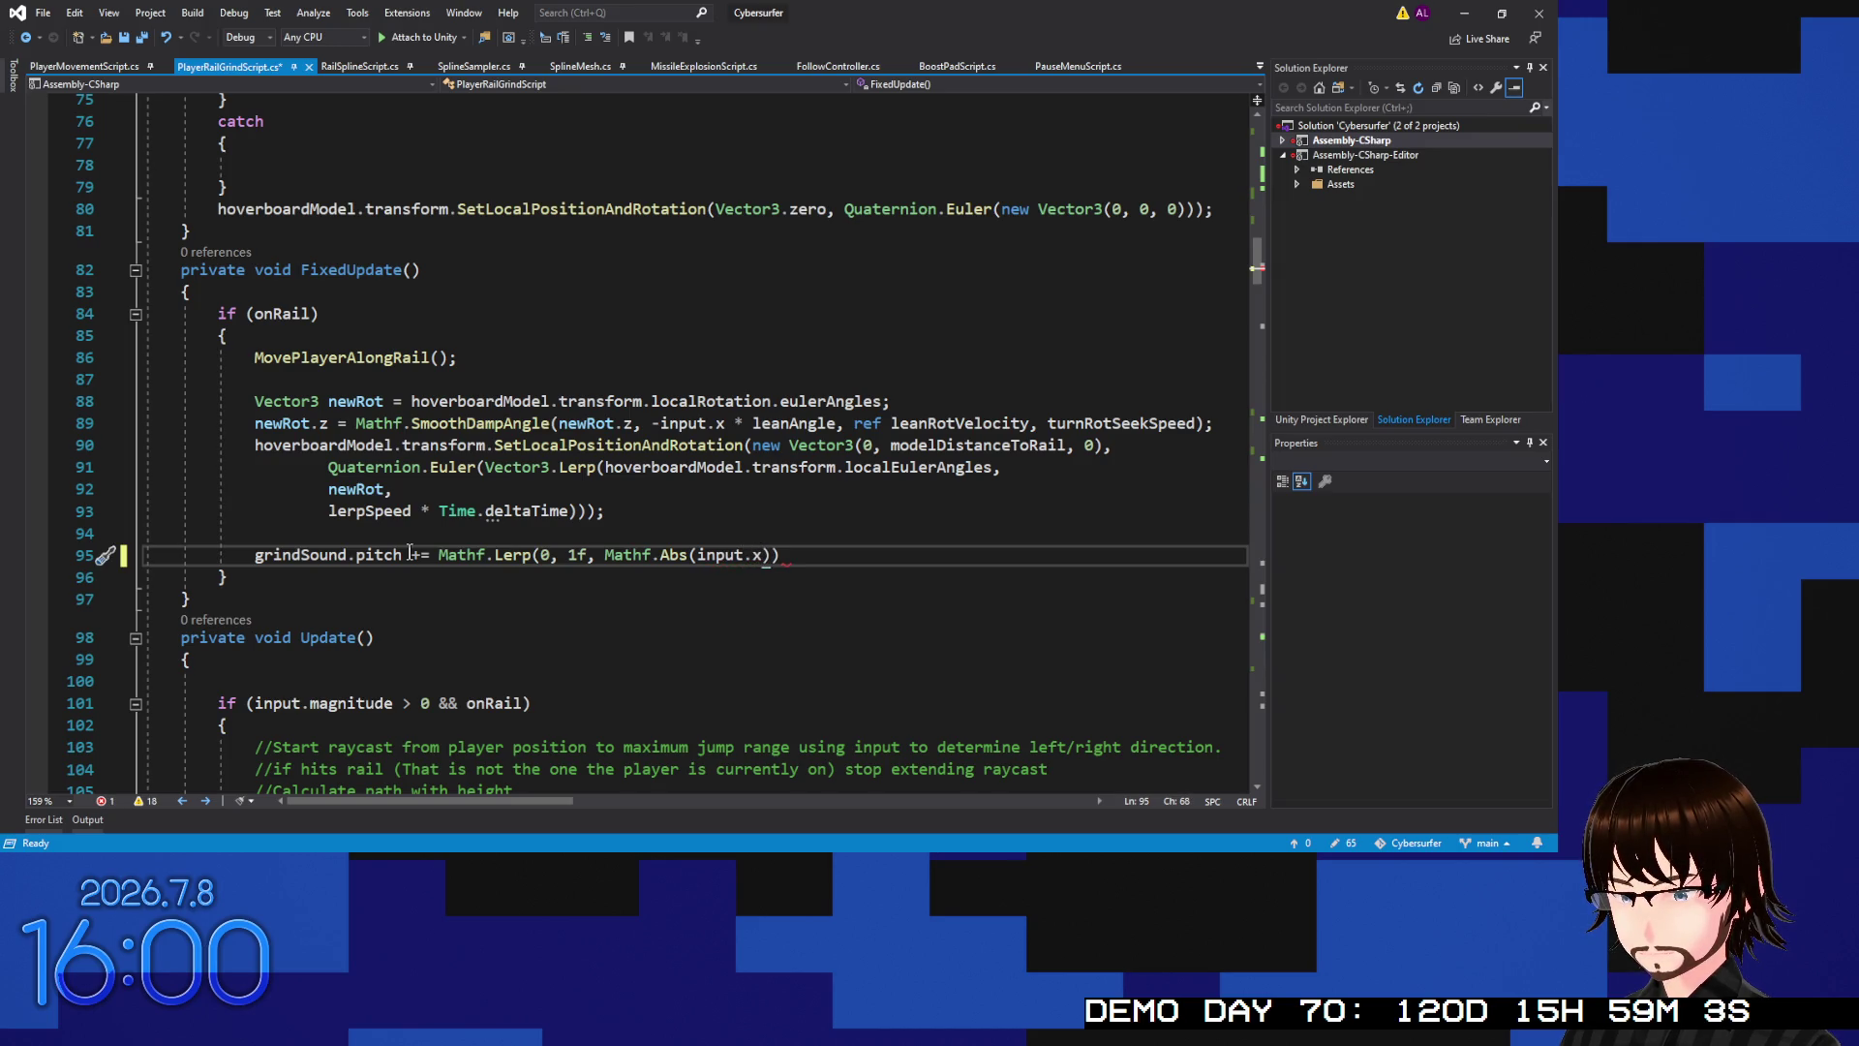
pyautogui.write('));')
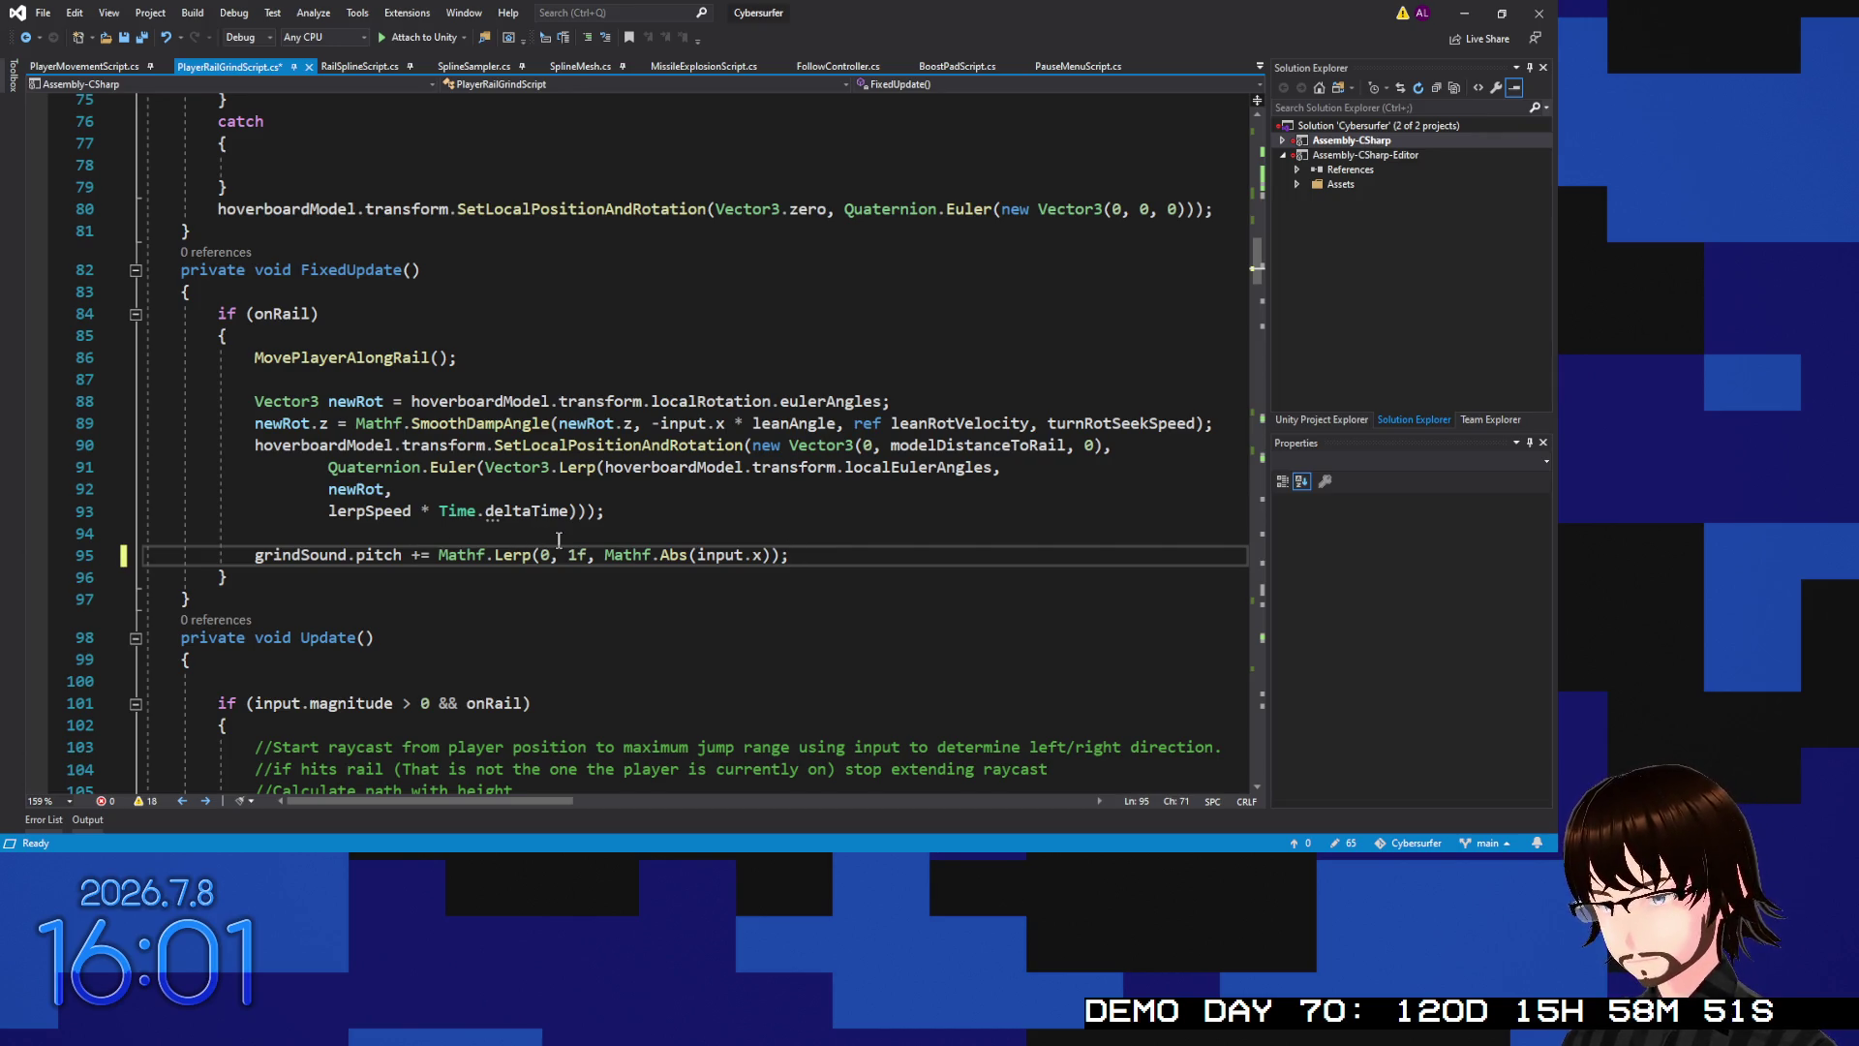
pyautogui.hotkey('ctrl', 's')
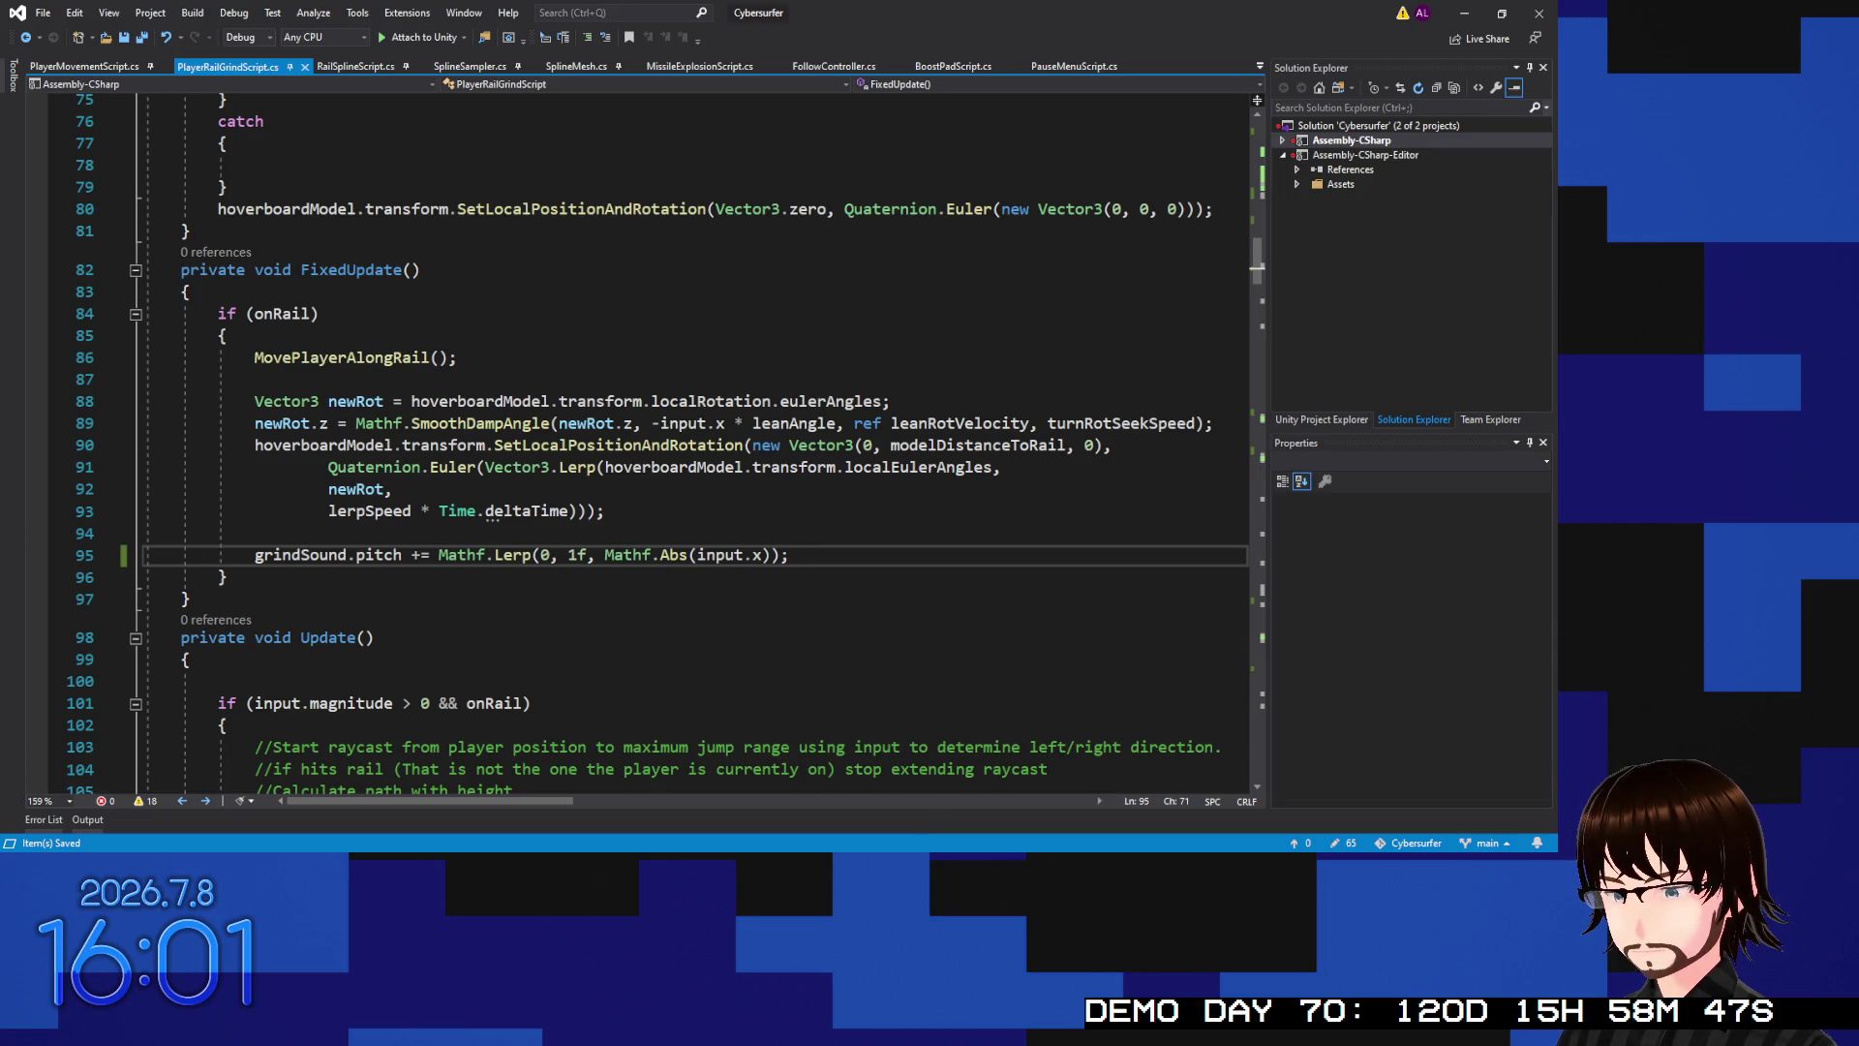
pyautogui.hotkey('alt', 'Tab')
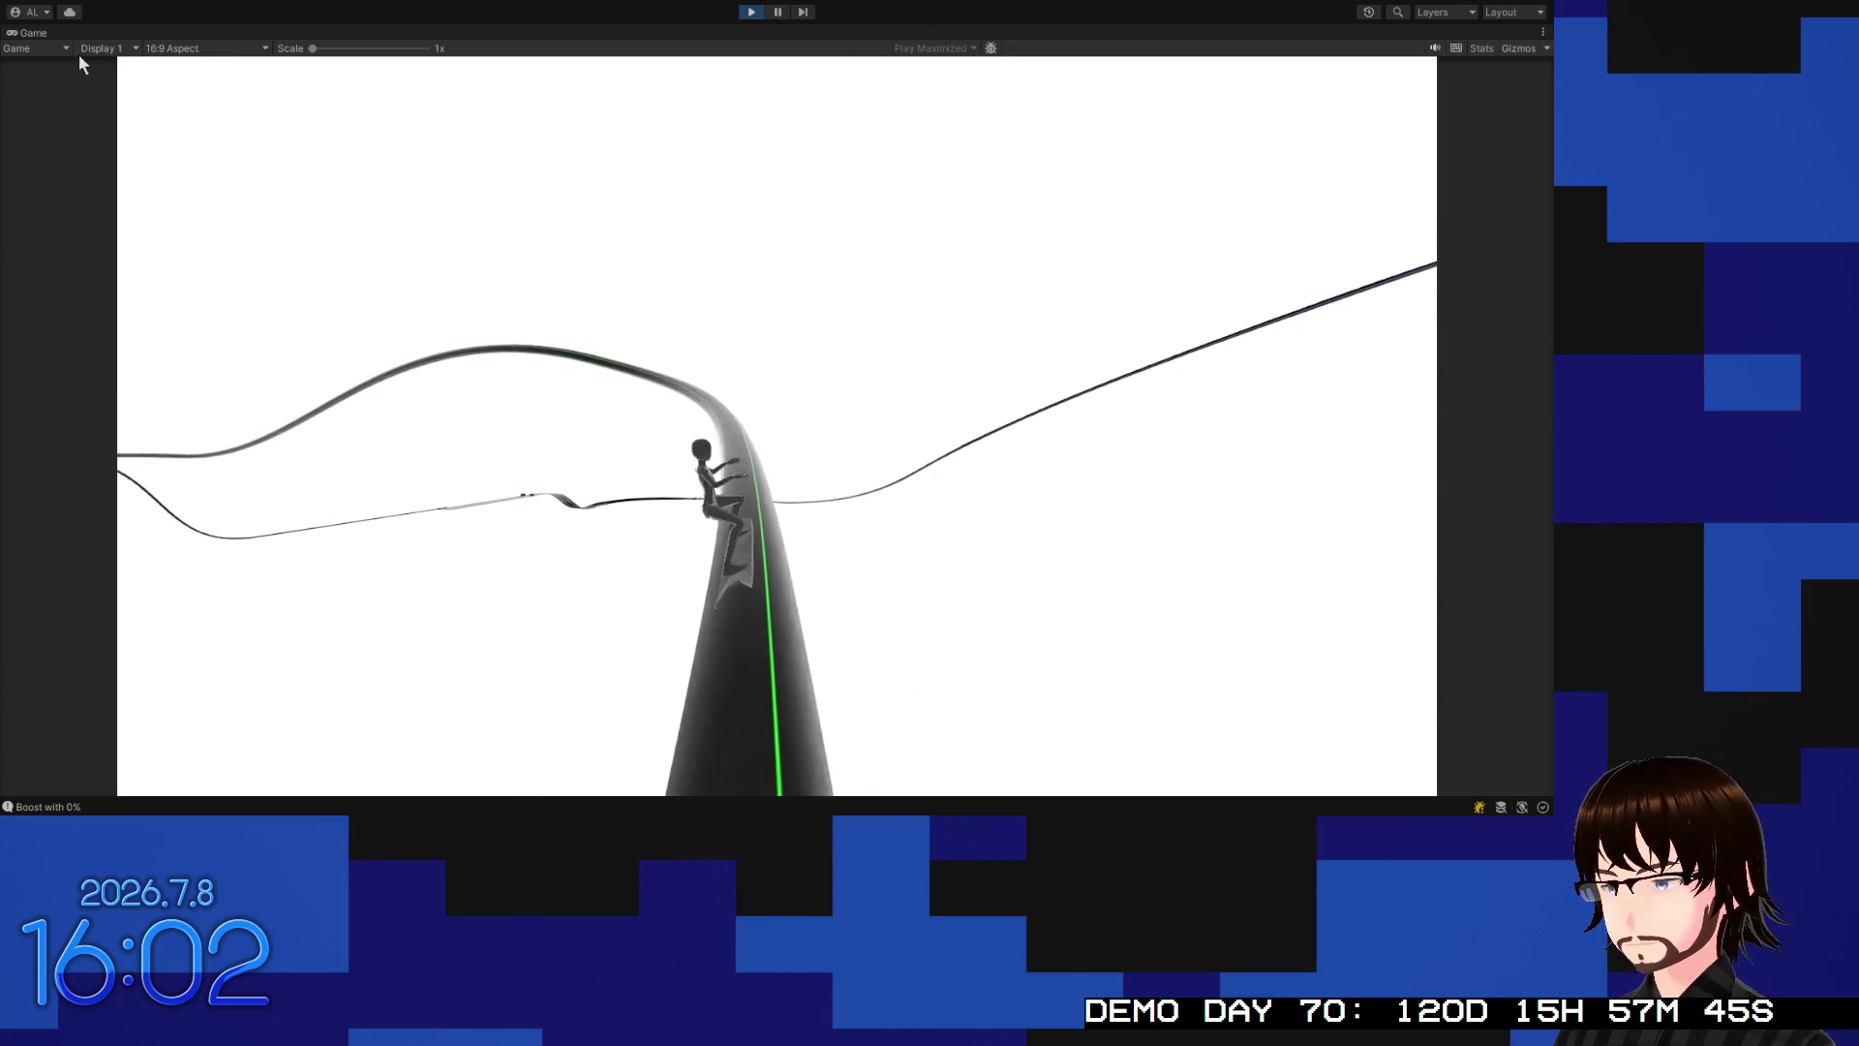
# Stop play mode, select Hoverboard, and scroll the Inspector down to its GrindingTemp audio source
pyautogui.click(752, 13)
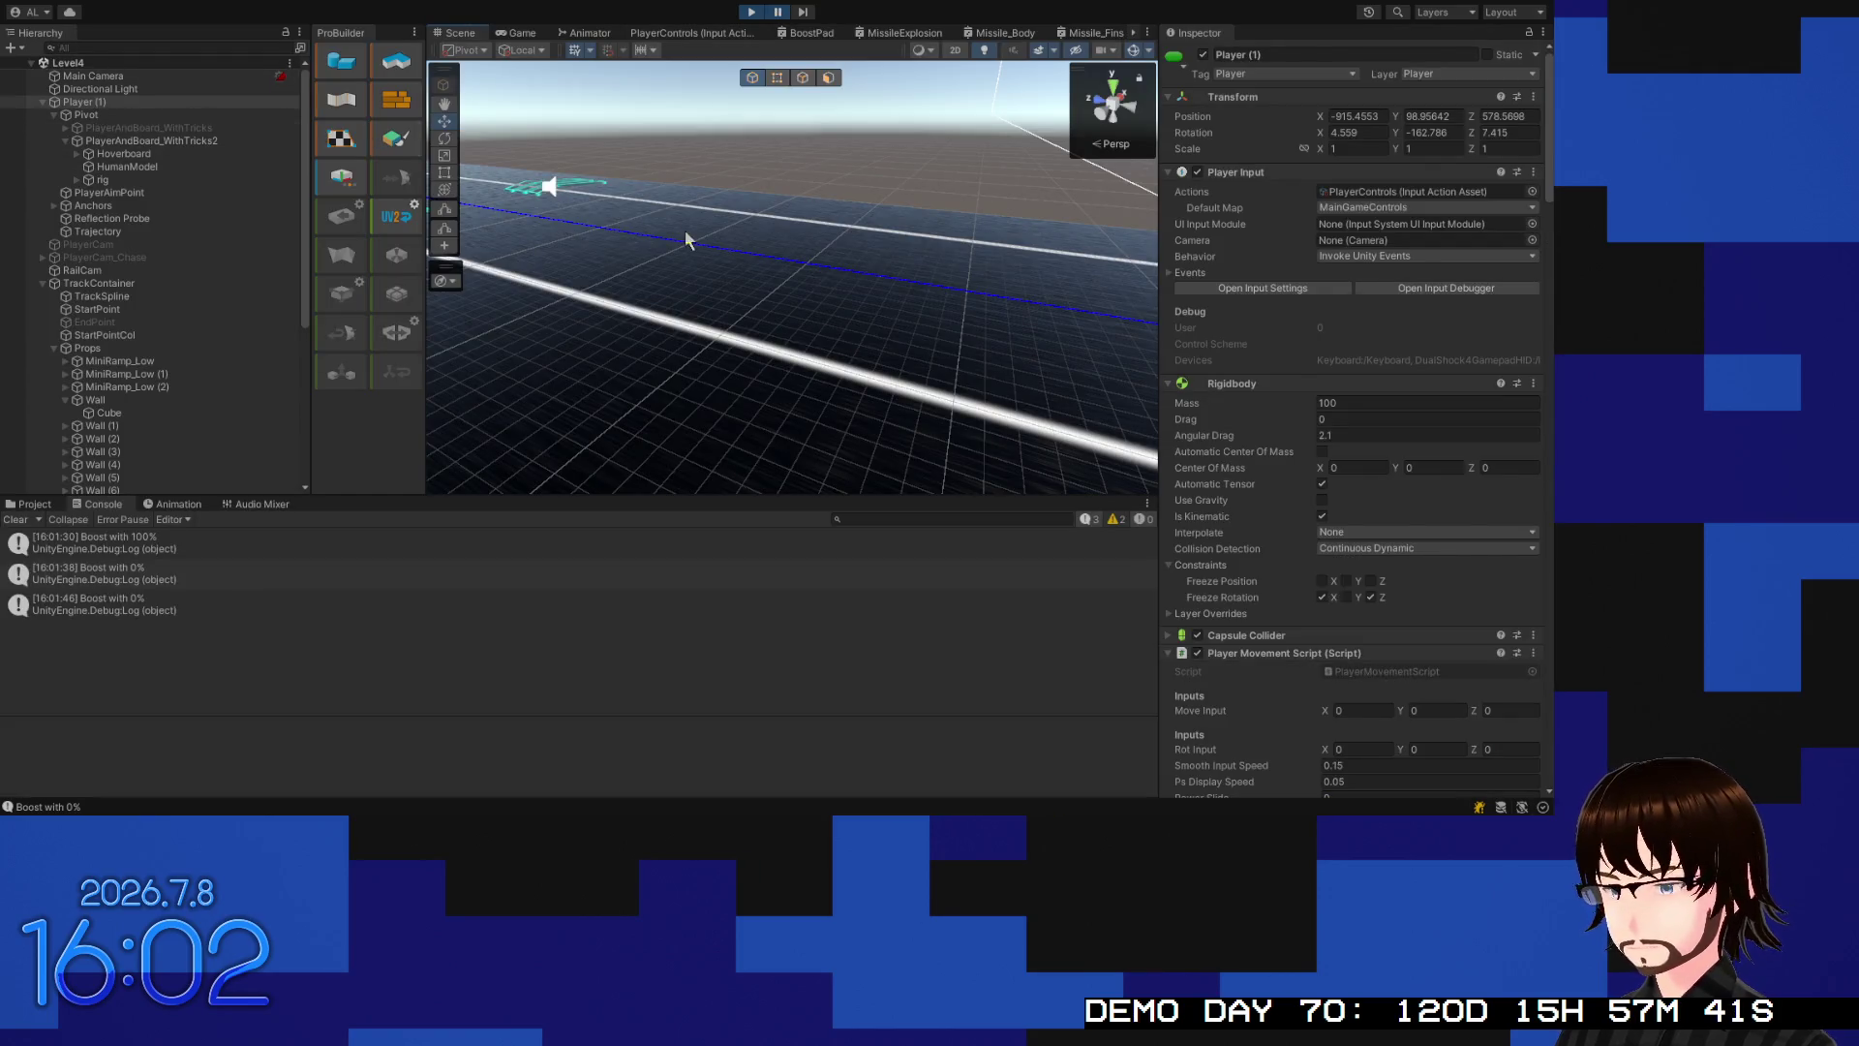
pyautogui.click(119, 155)
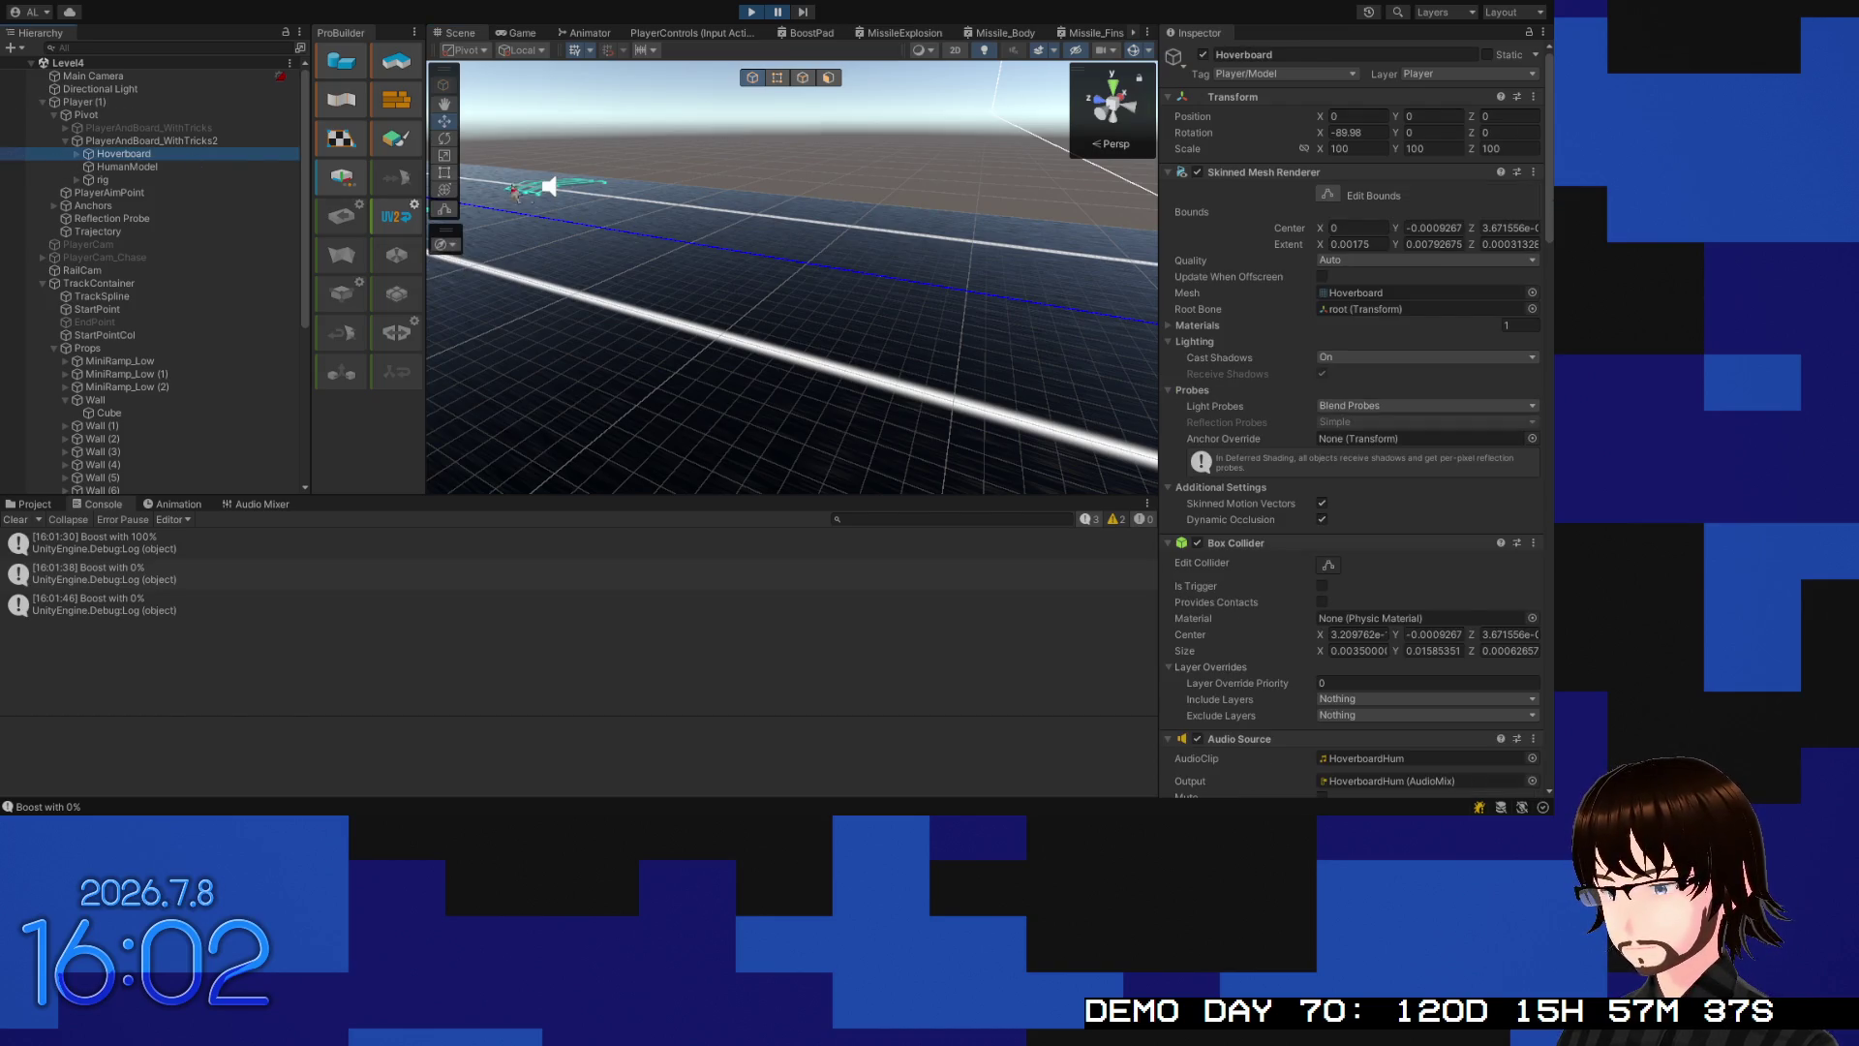
pyautogui.scroll(-15, 1273, 370)
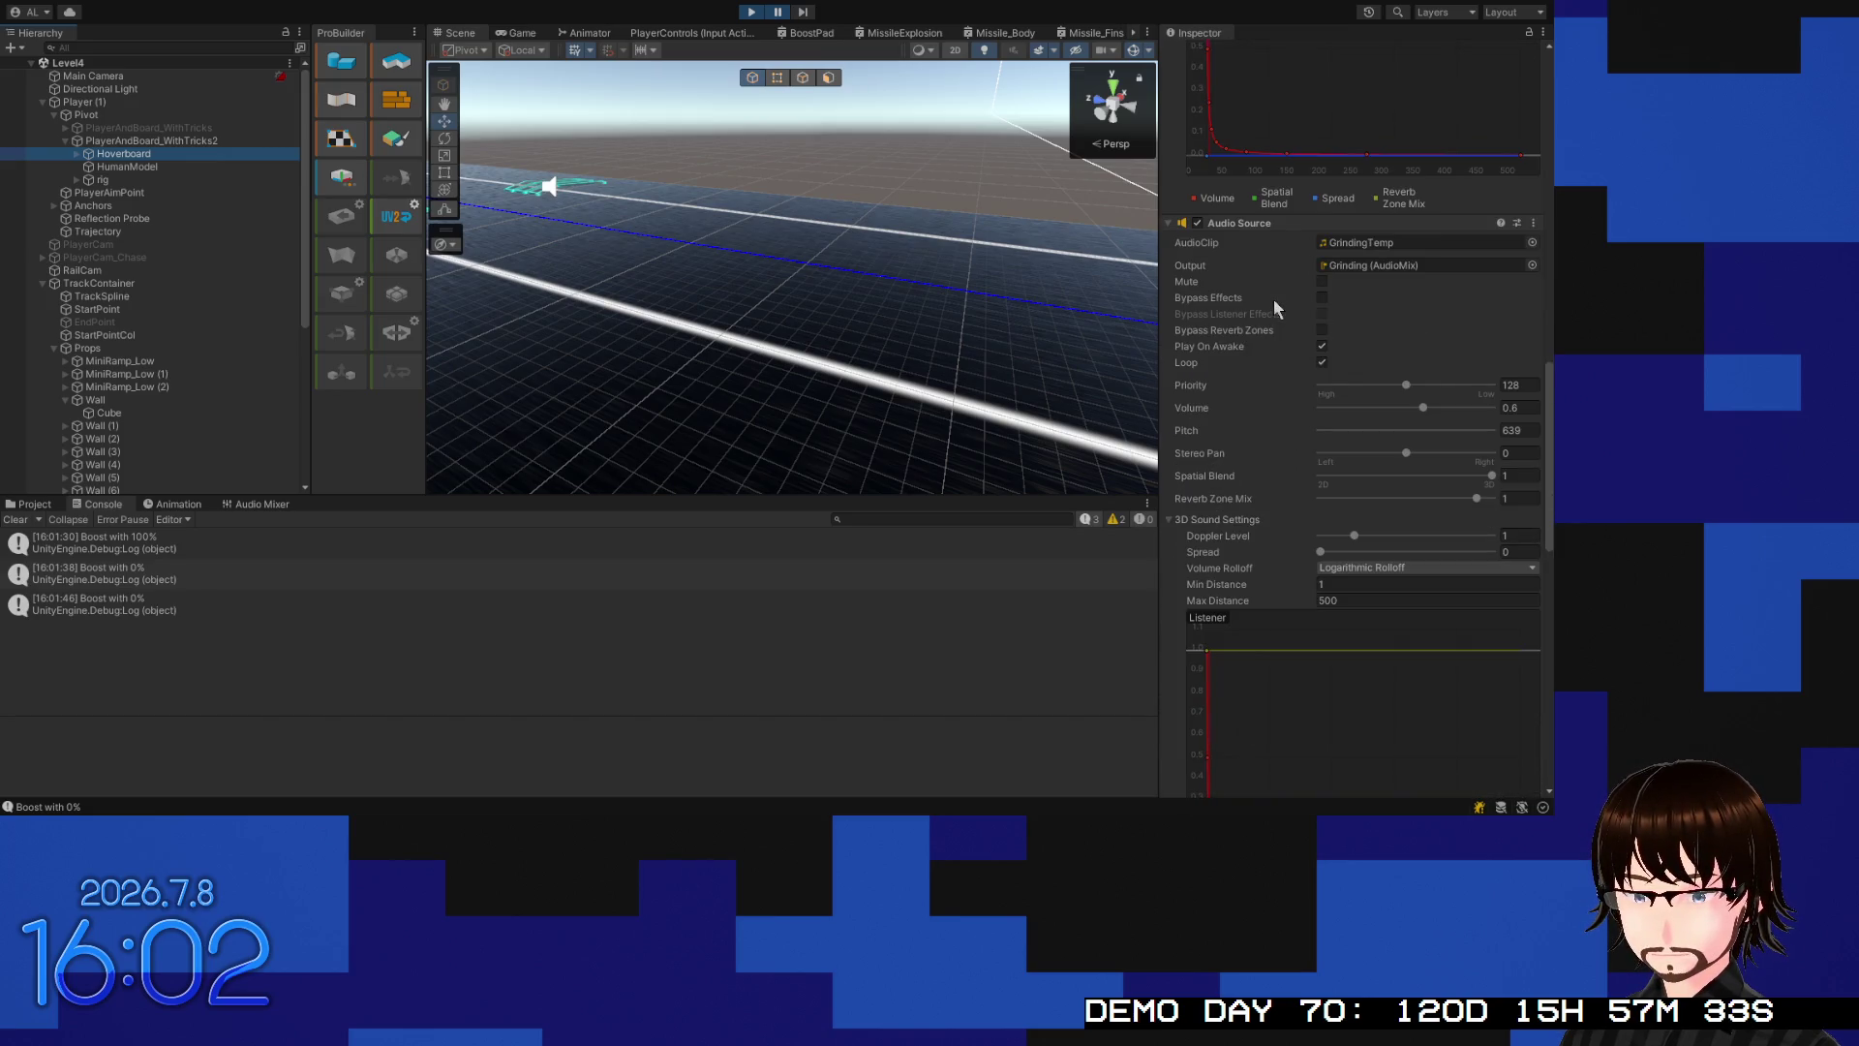
pyautogui.scroll(-1, 1271, 376)
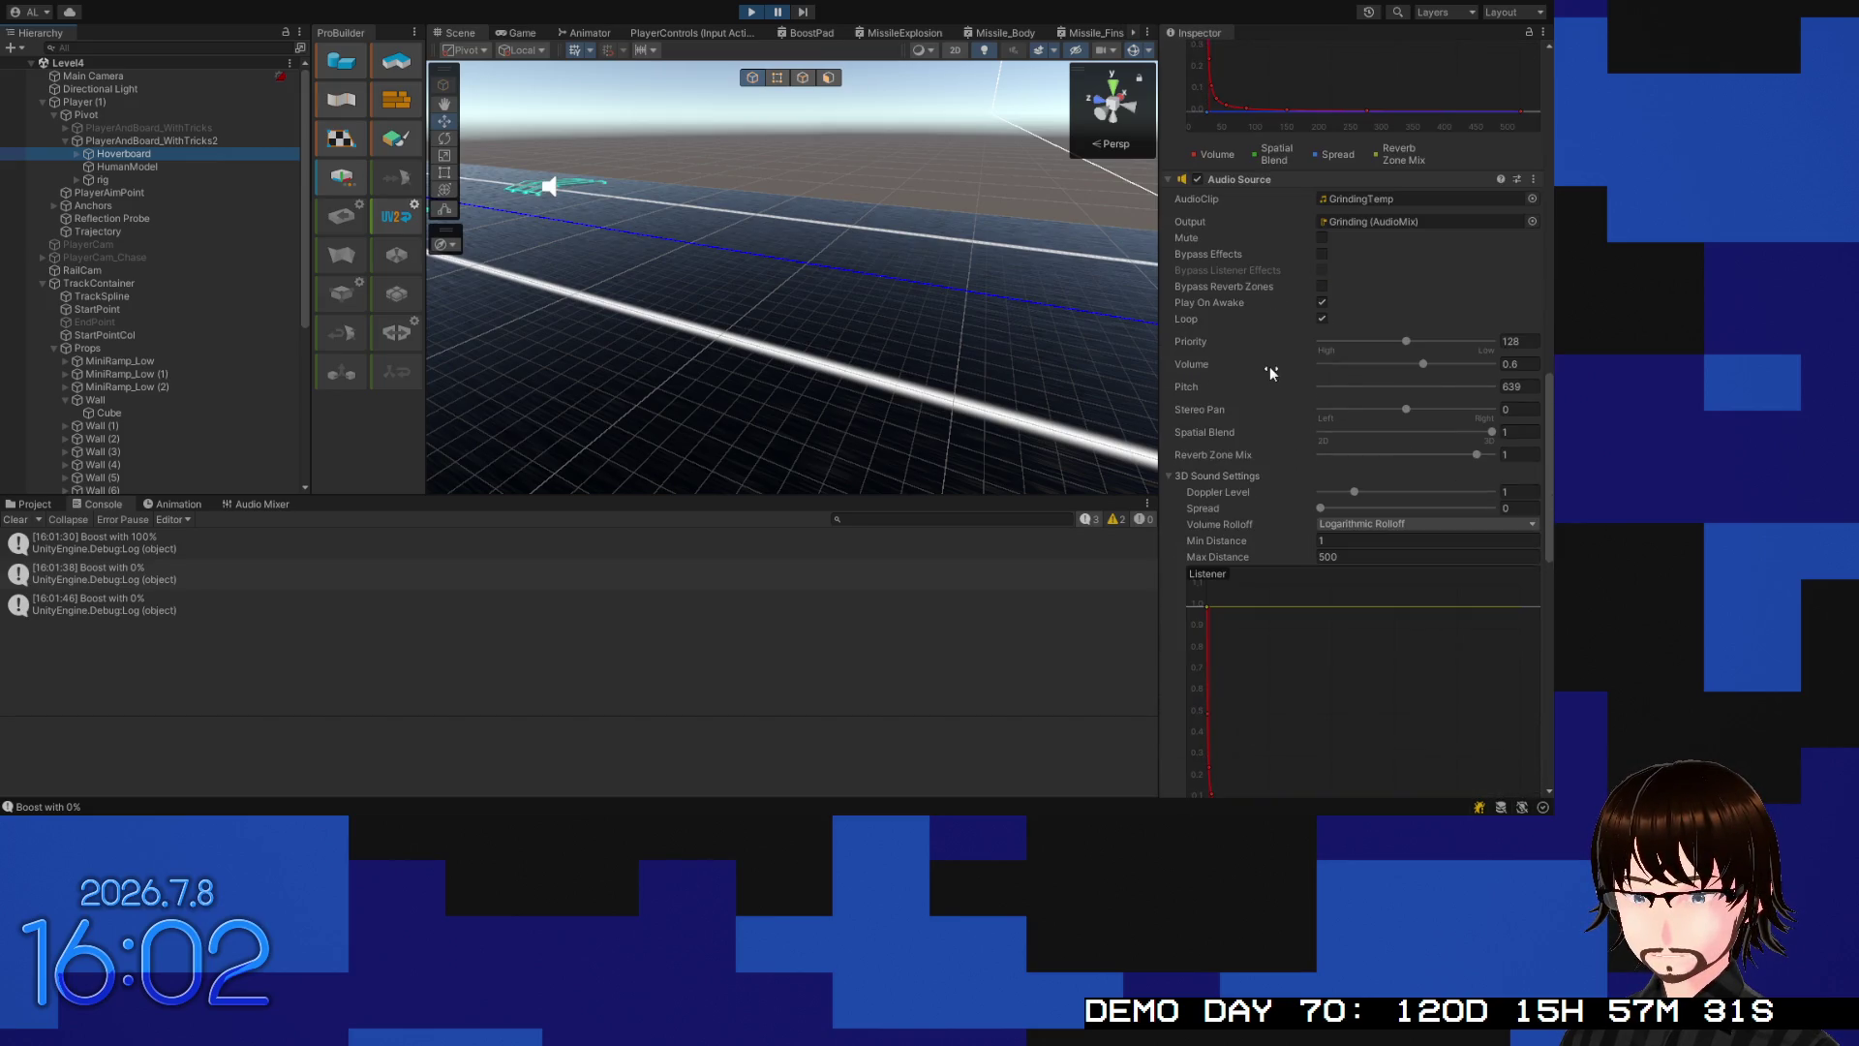
pyautogui.scroll(-1, 1251, 427)
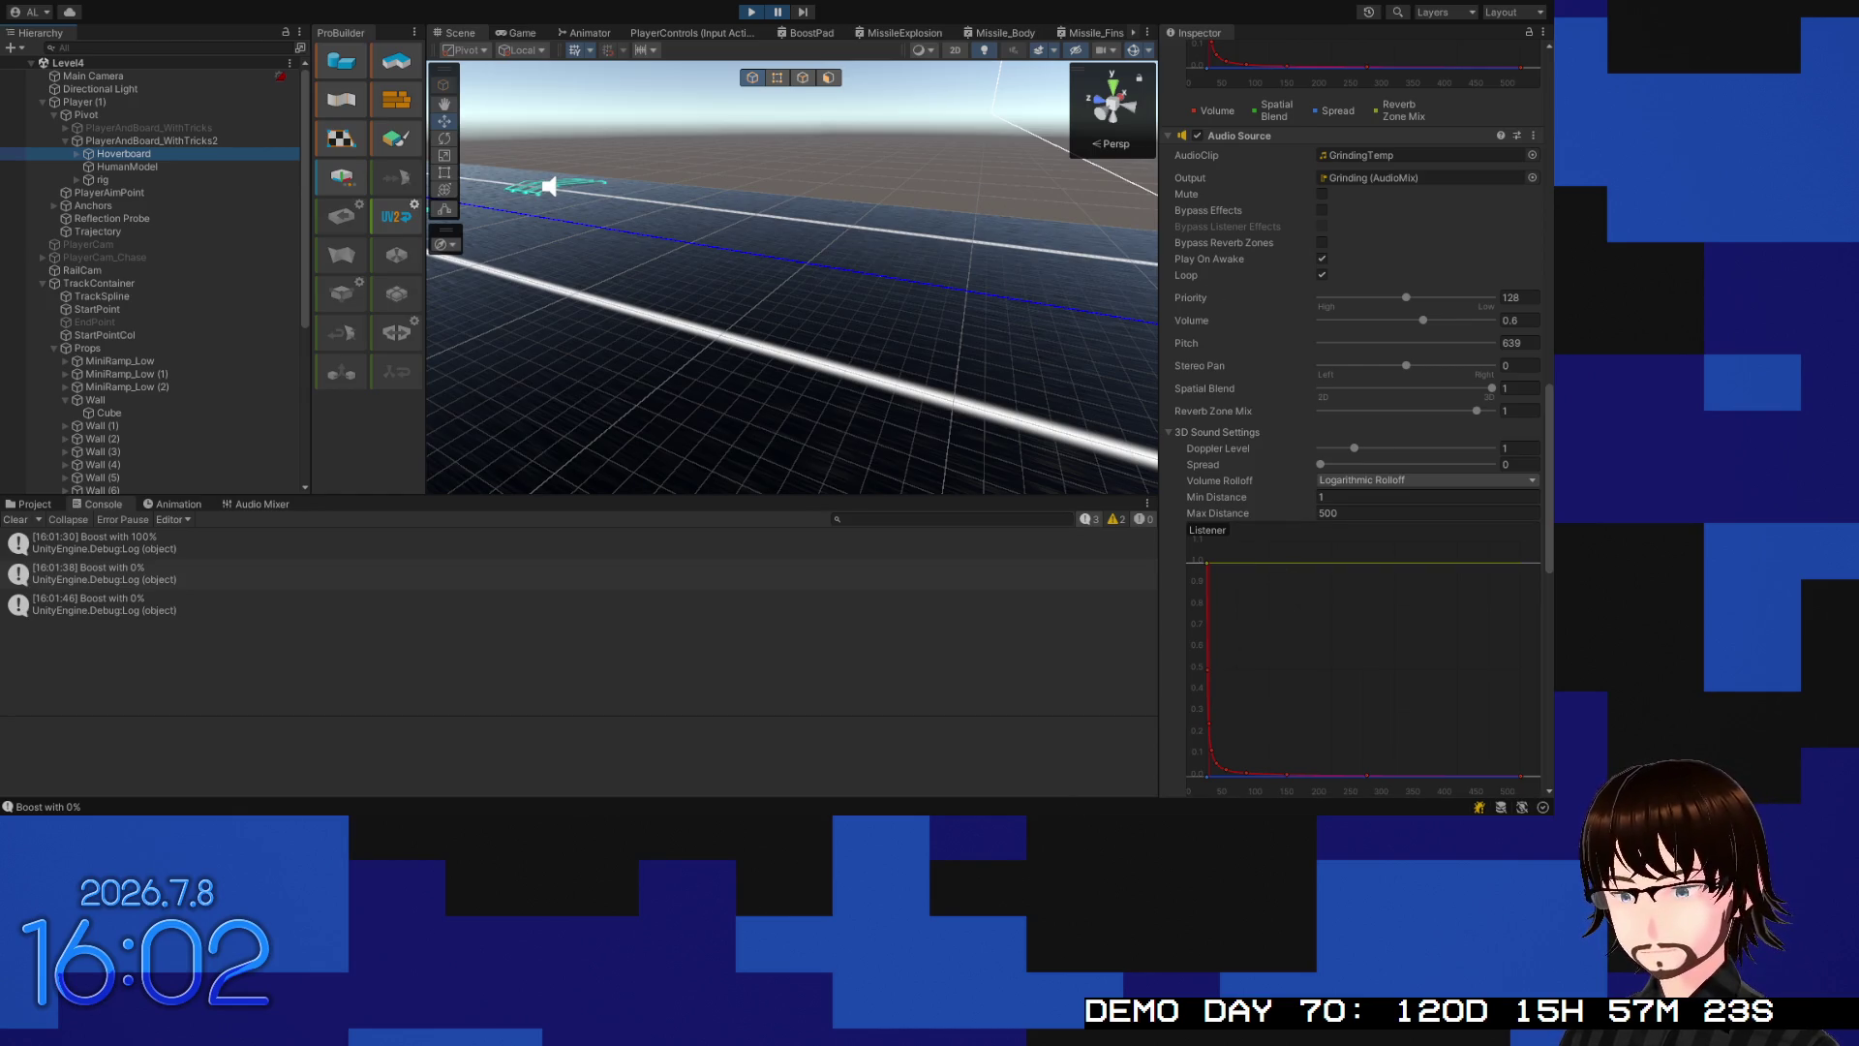
pyautogui.hotkey('alt', 'Tab')
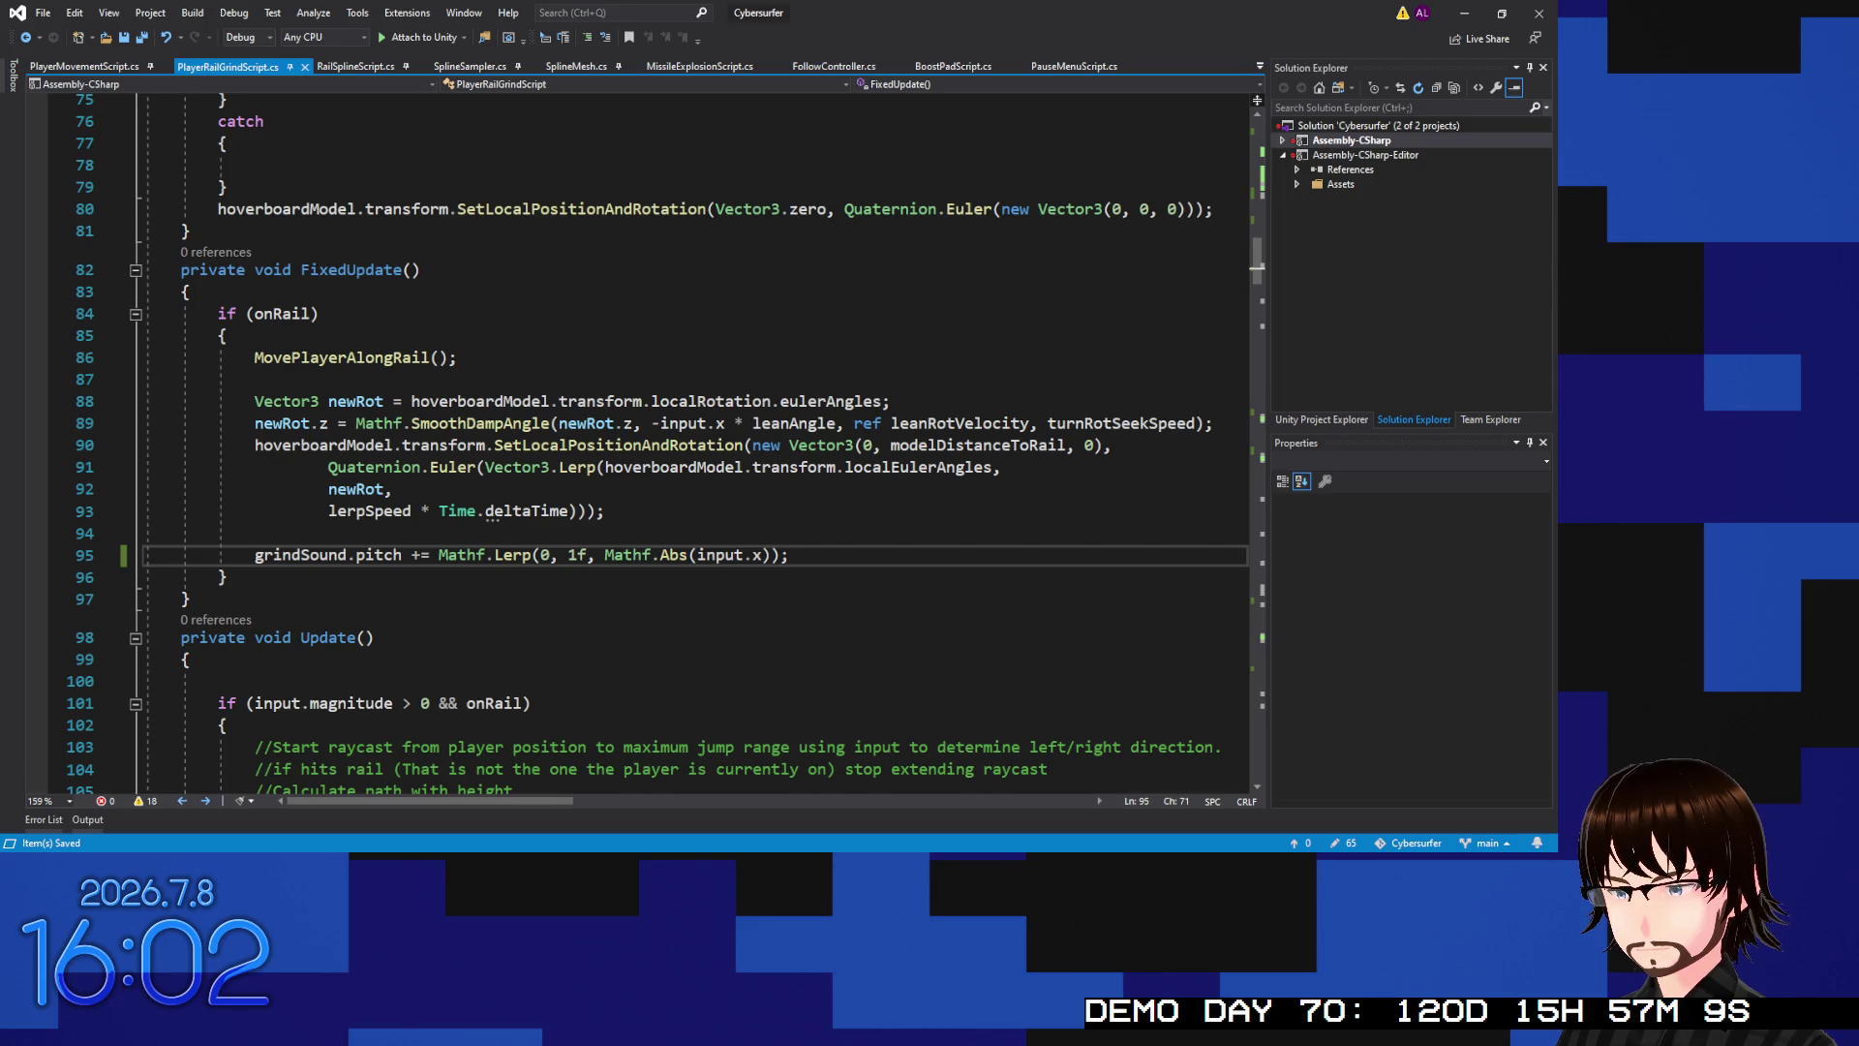
pyautogui.click(707, 423)
pyautogui.scroll(6, 735, 428)
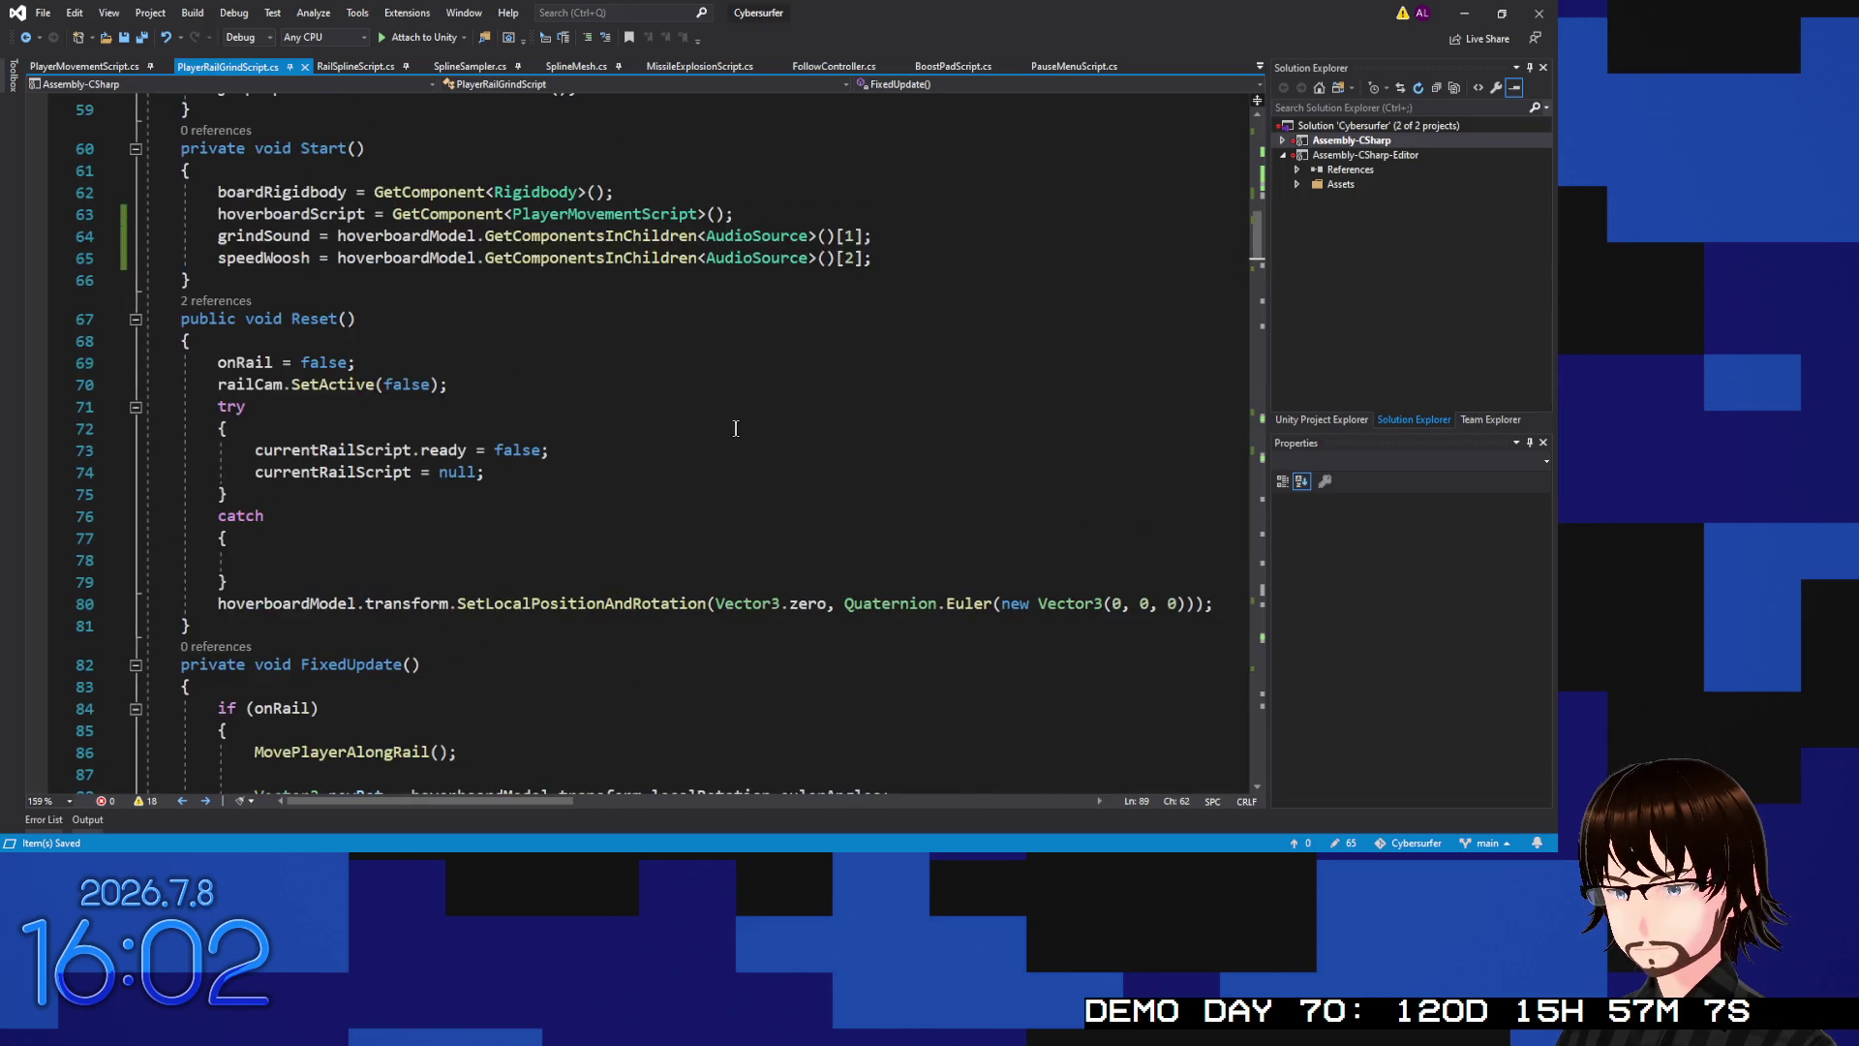
pyautogui.scroll(16, 736, 428)
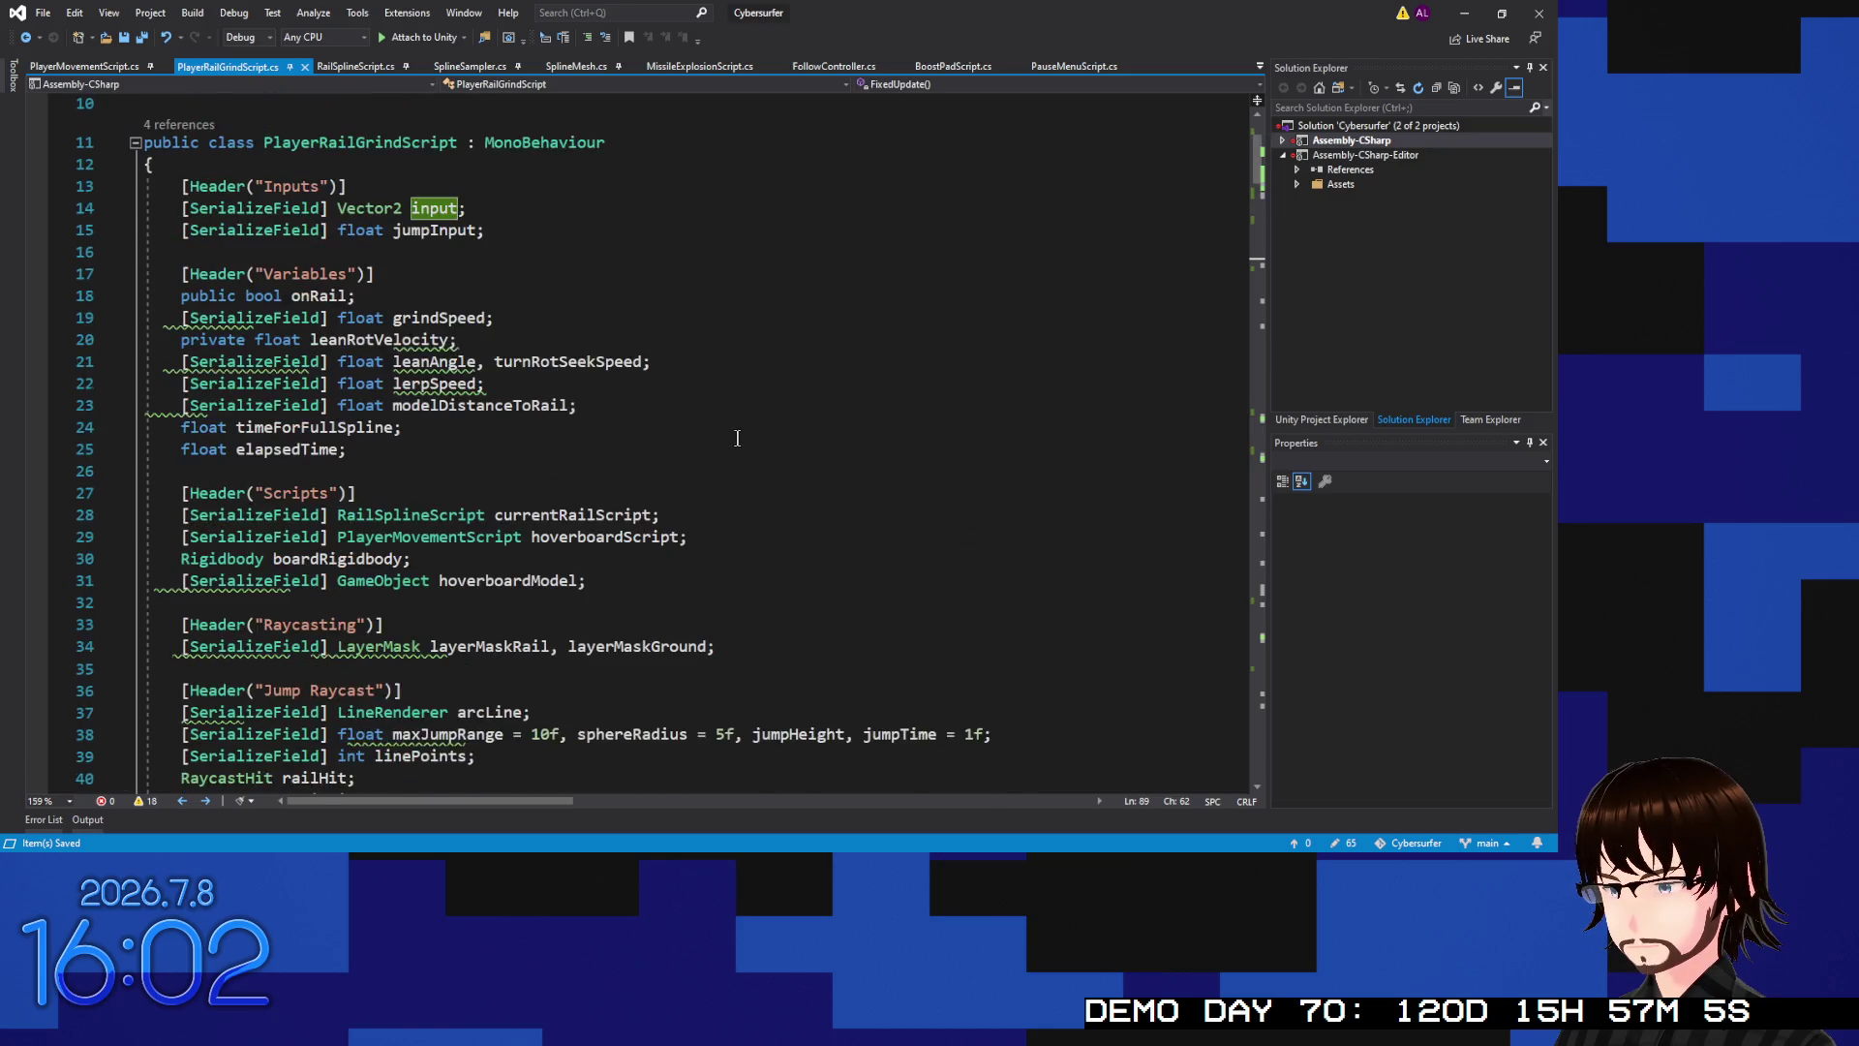
pyautogui.scroll(1, 736, 437)
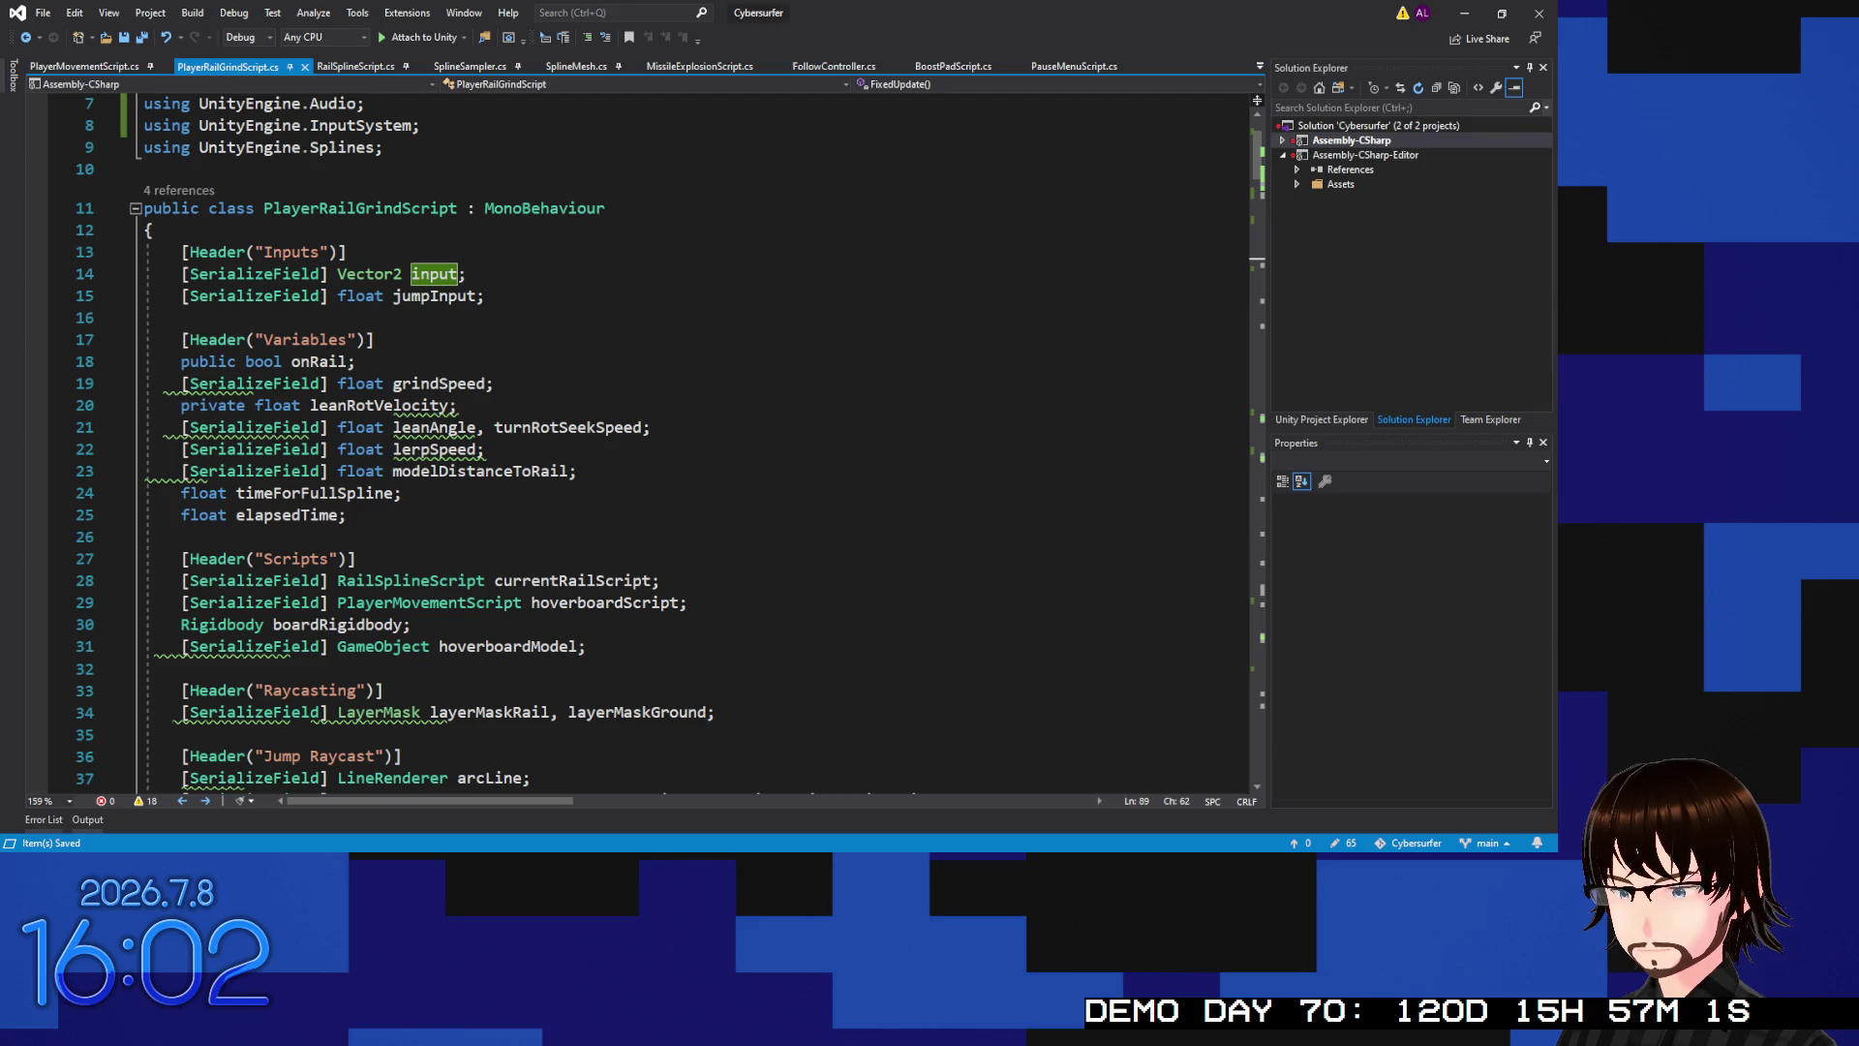
pyautogui.hotkey('alt', 'Tab')
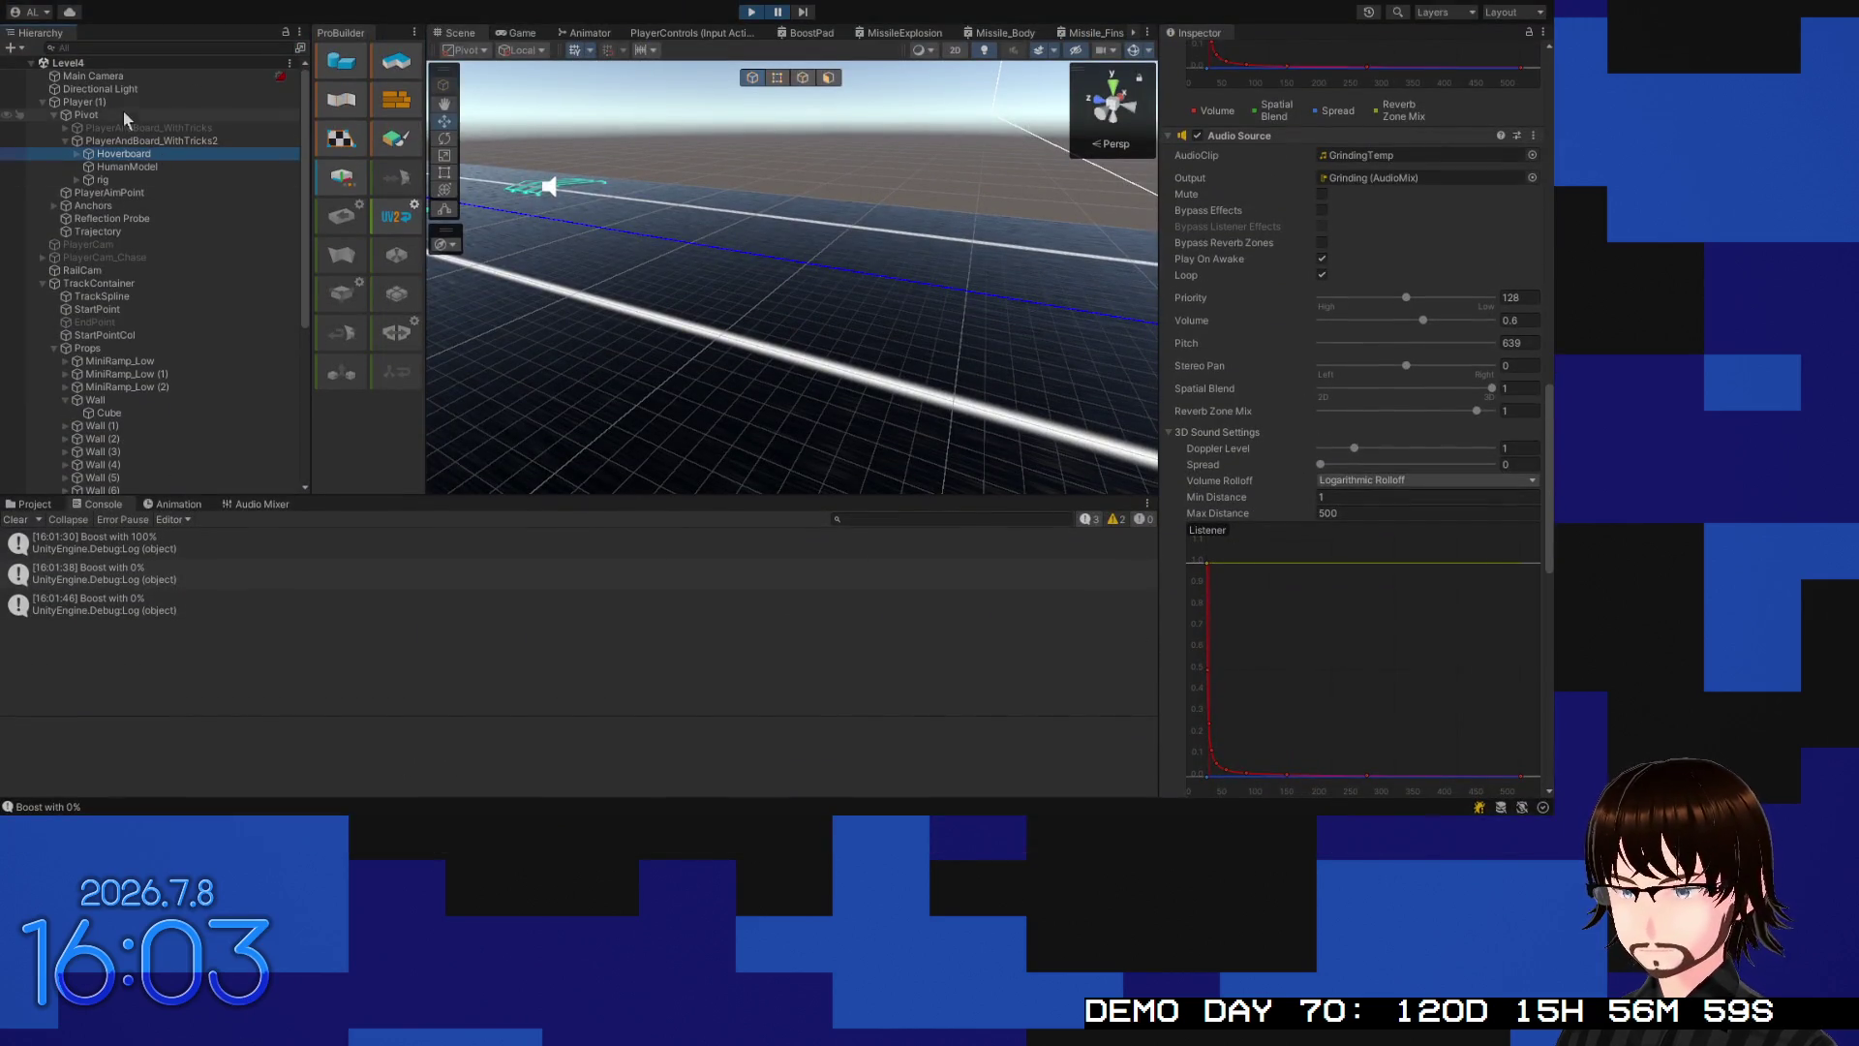
# Select Player (1) and scroll through its script settings in the Inspector
pyautogui.click(85, 102)
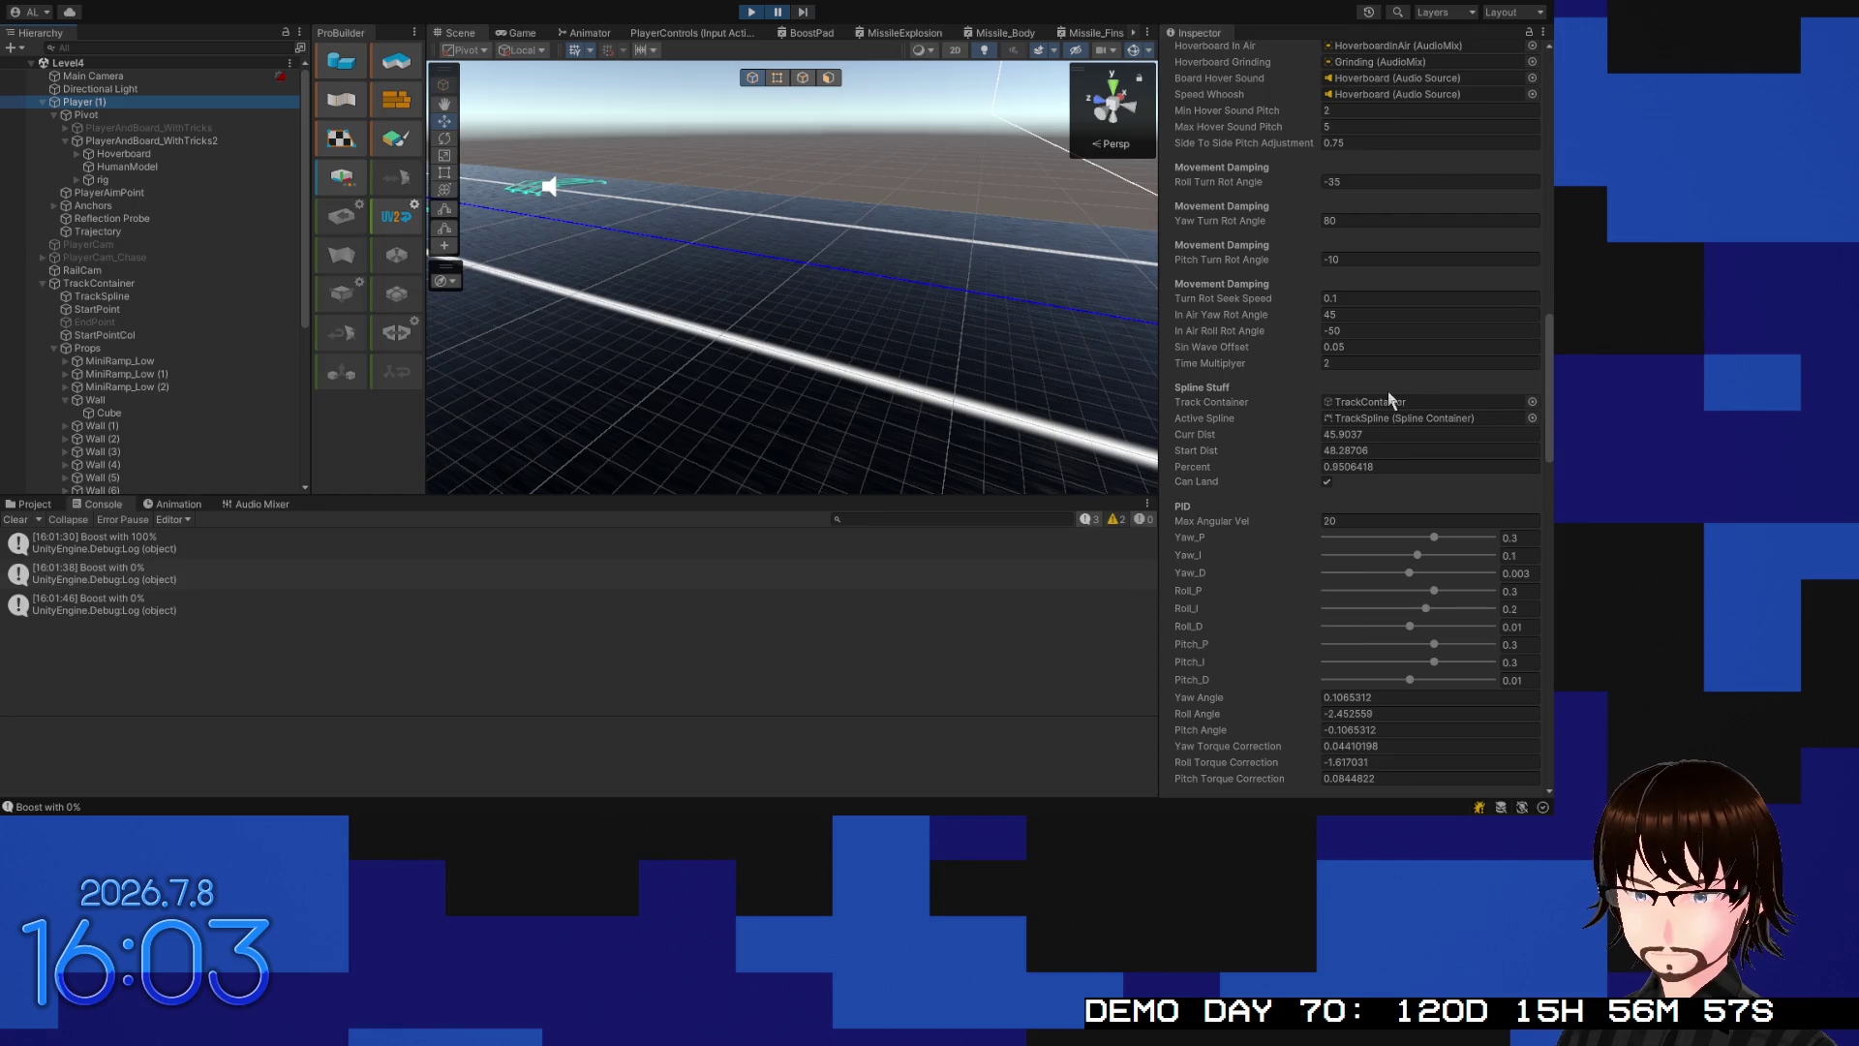
pyautogui.scroll(10, 1389, 399)
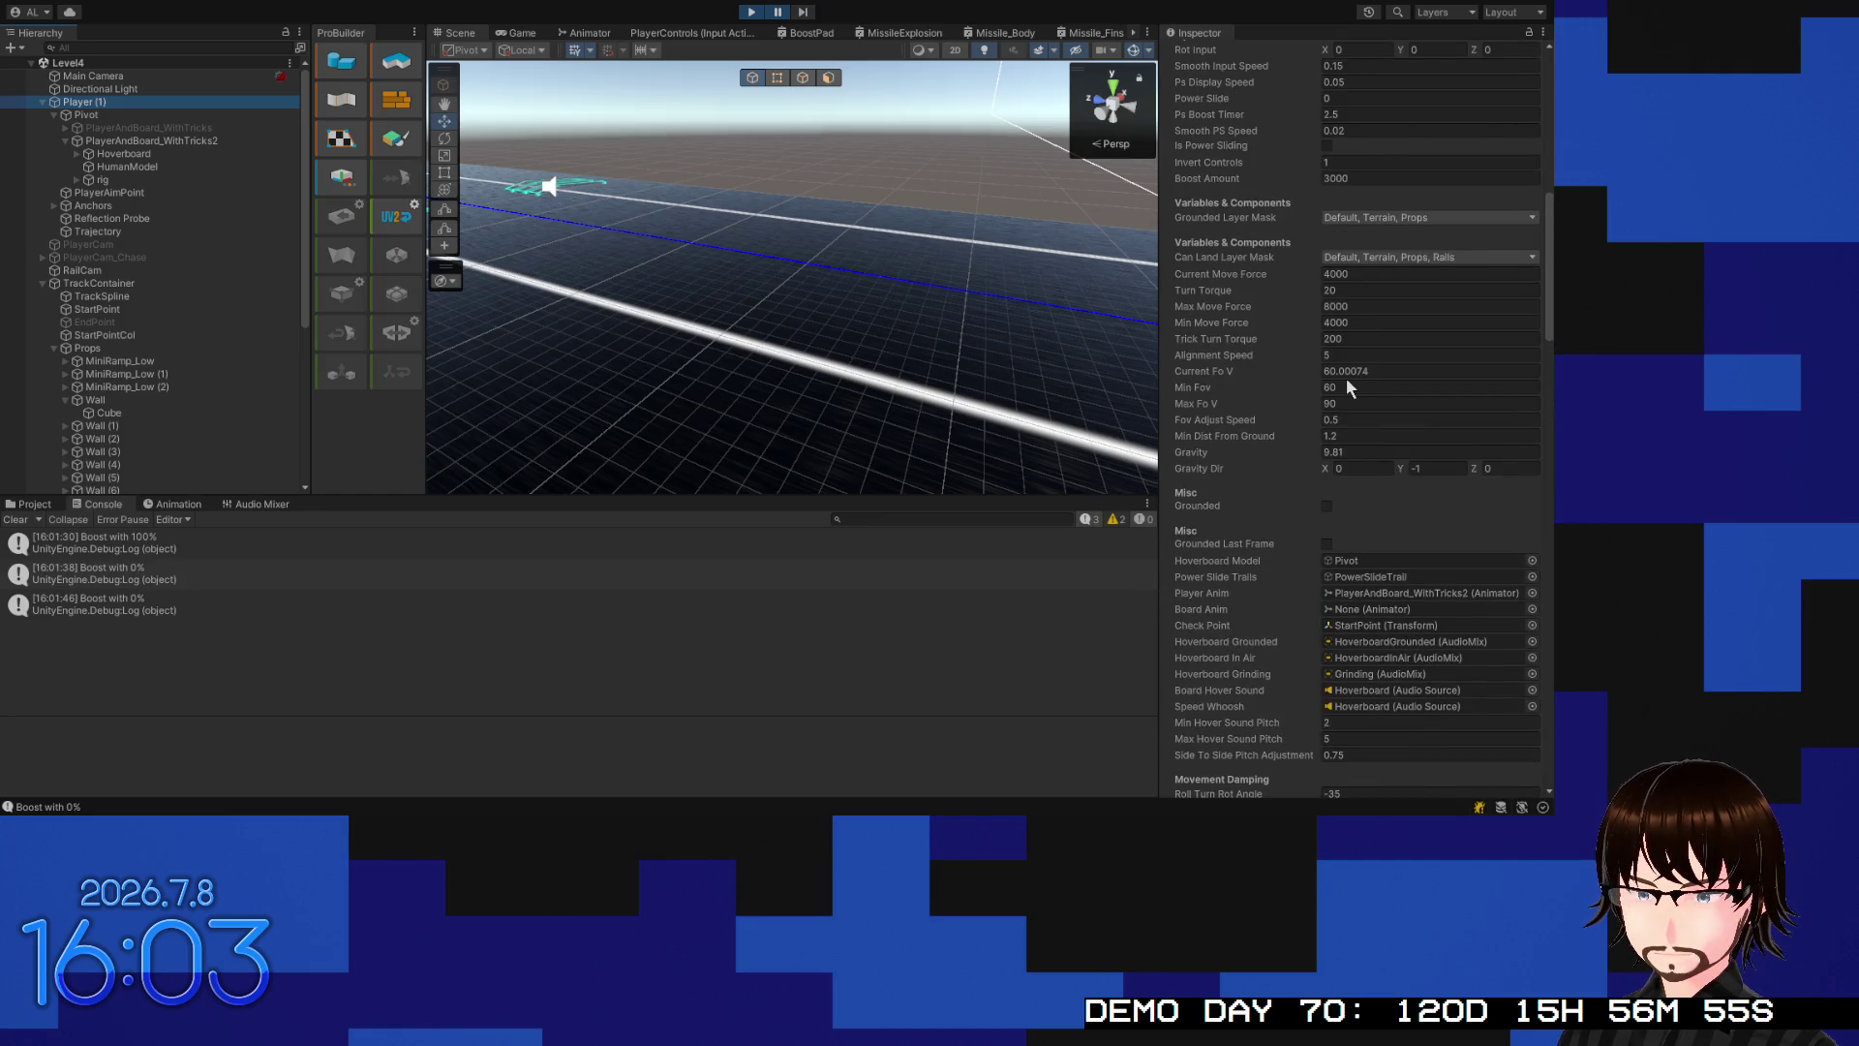
pyautogui.scroll(2, 1349, 387)
pyautogui.scroll(-20, 1351, 353)
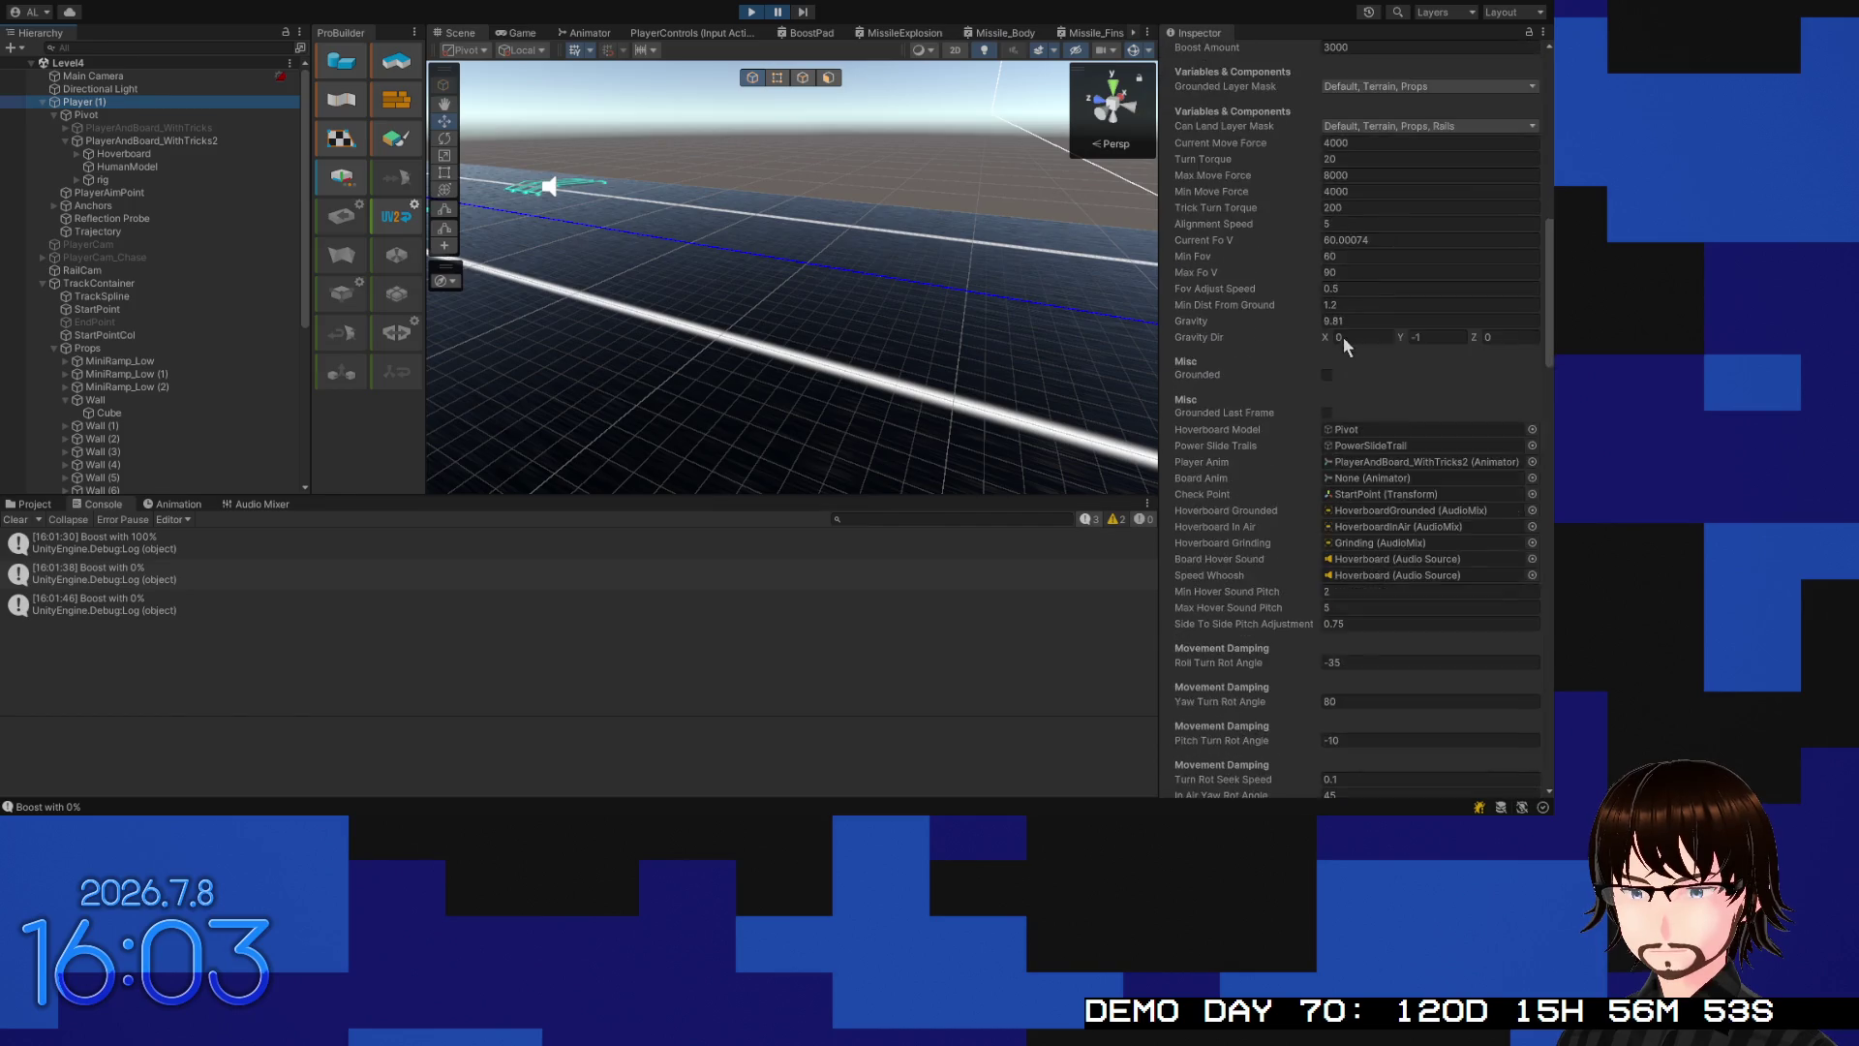
pyautogui.scroll(-2, 1369, 333)
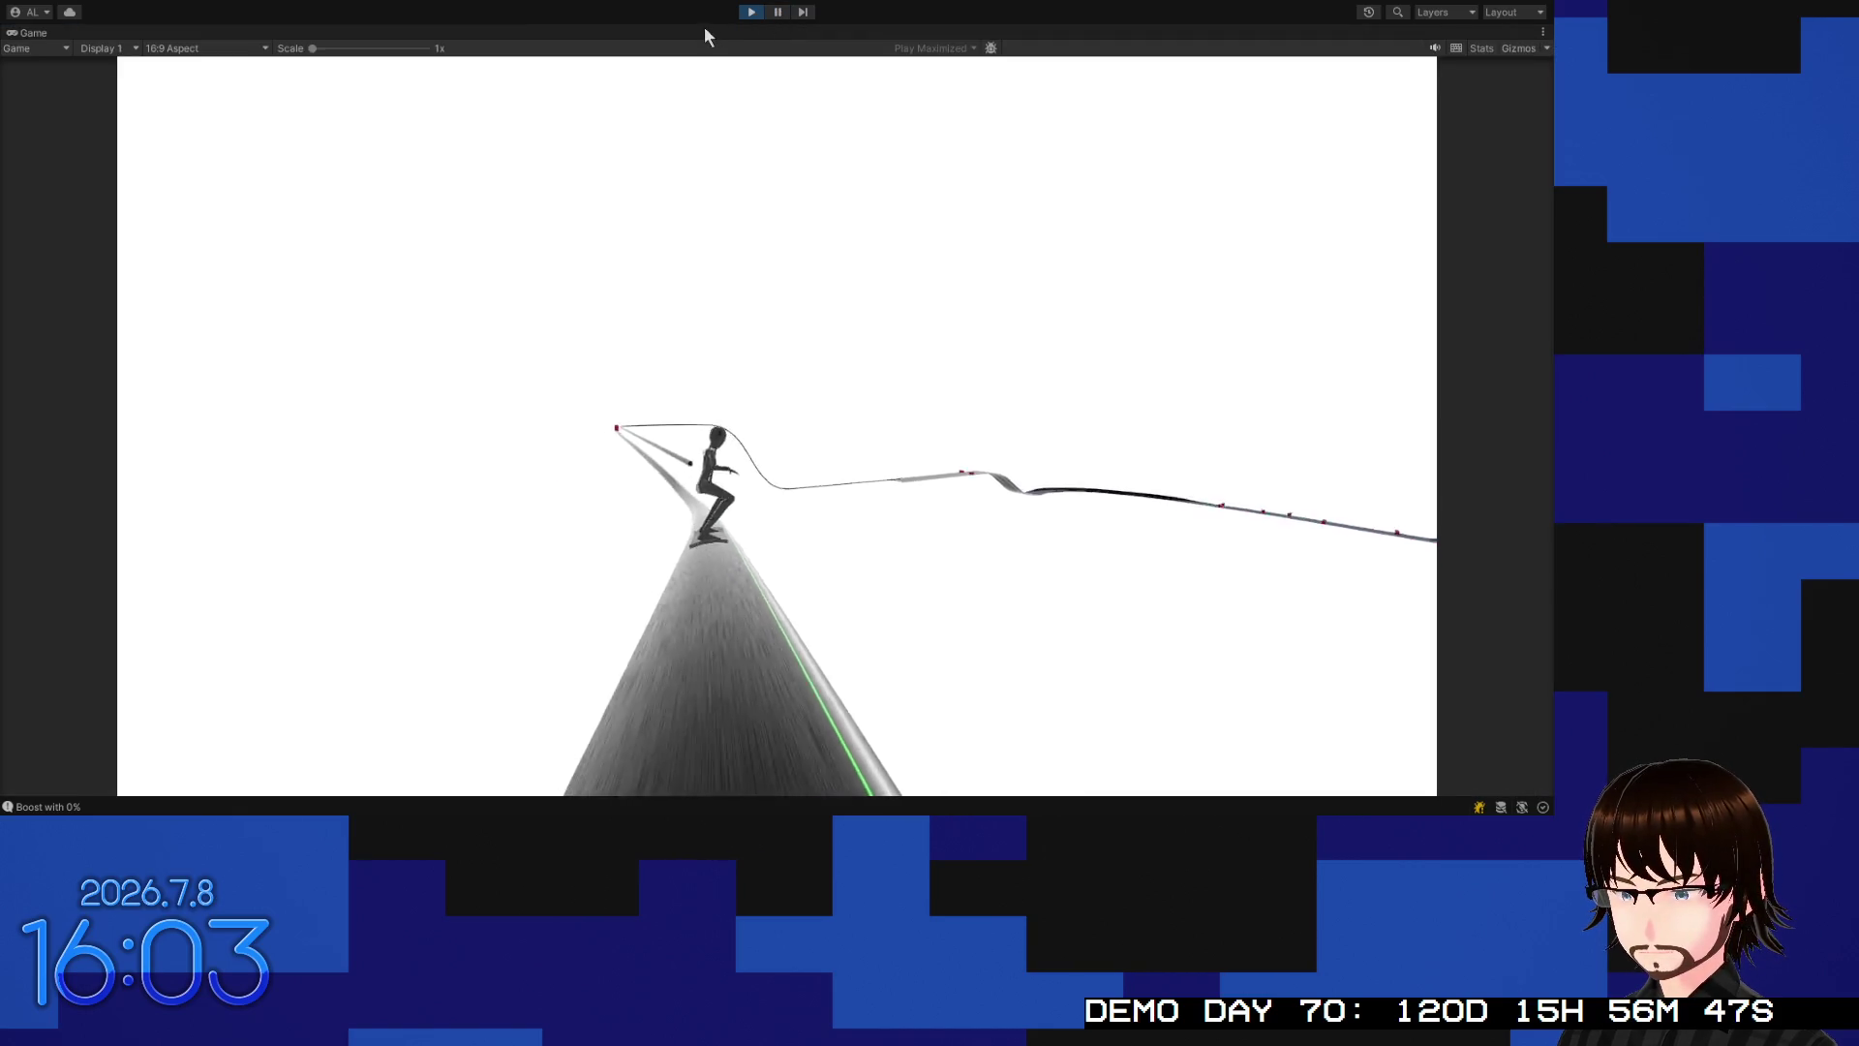
# Pause the game and restore the full editor layout around the Game view
pyautogui.press('Escape')
pyautogui.doubleClick(39, 35)
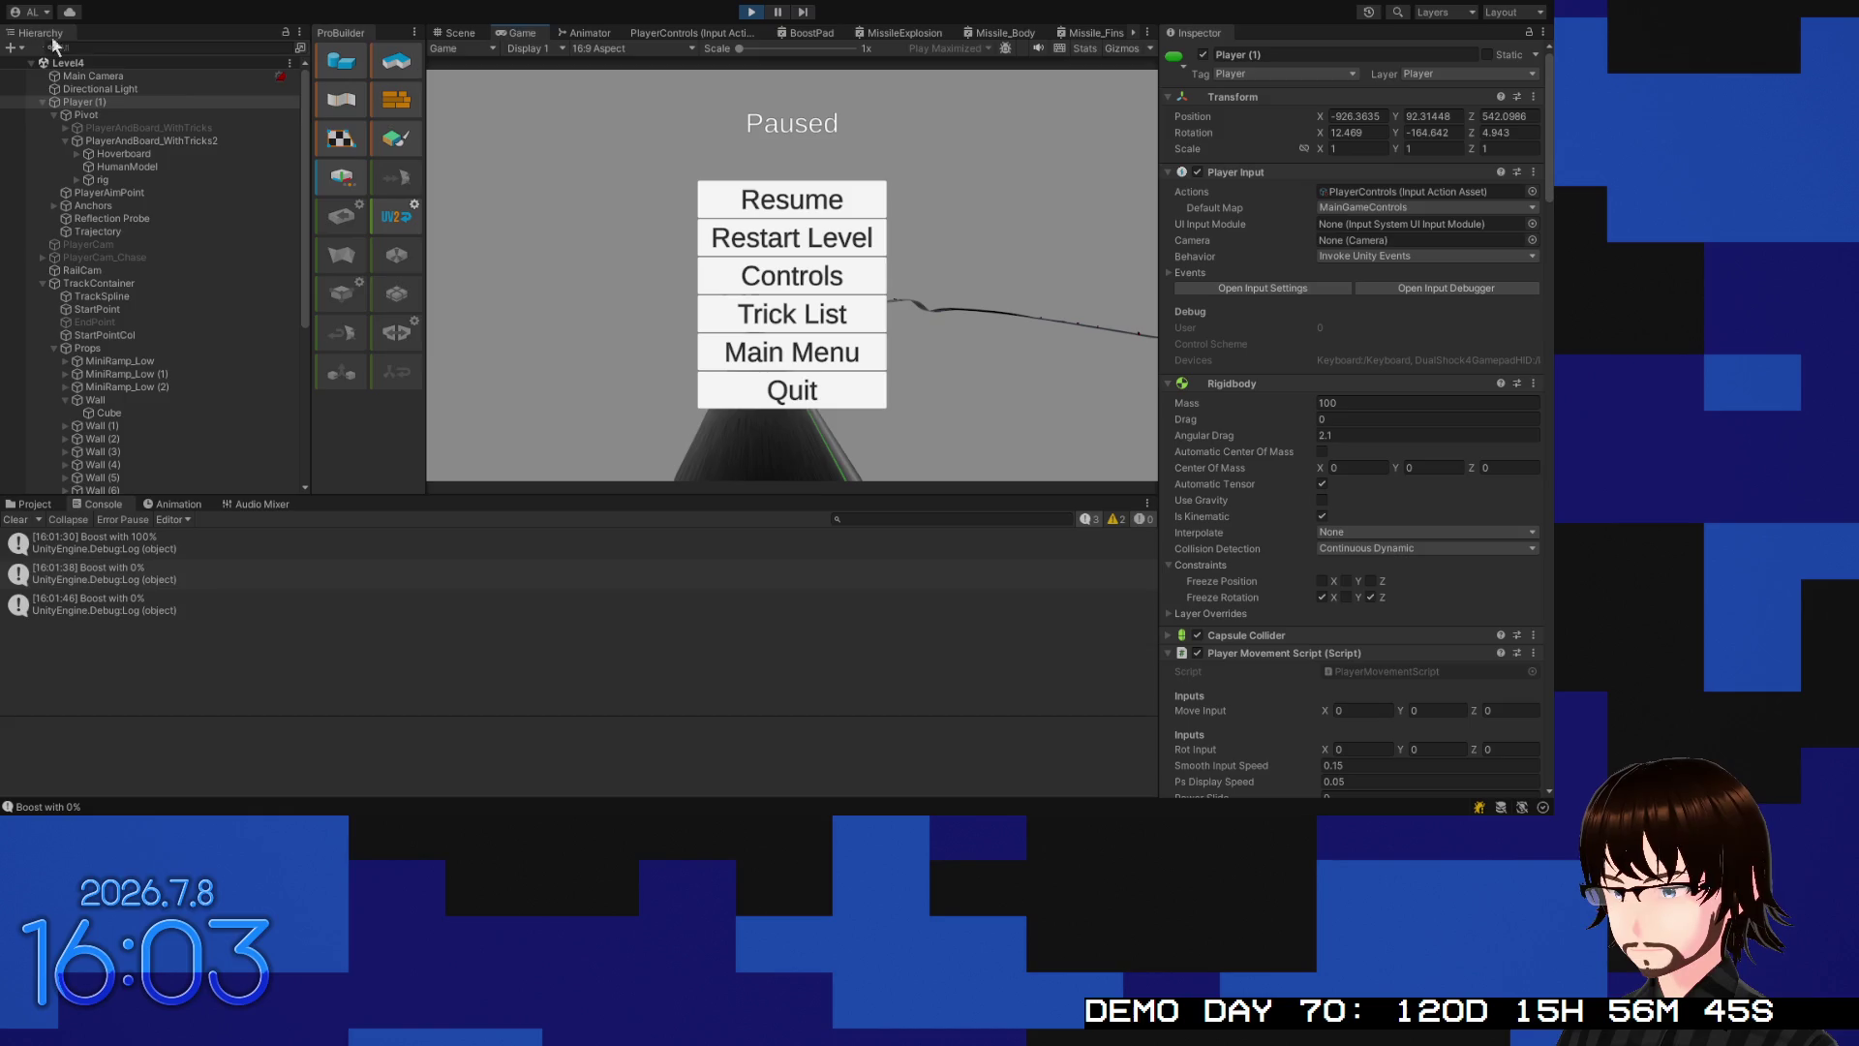
pyautogui.scroll(-20, 1373, 468)
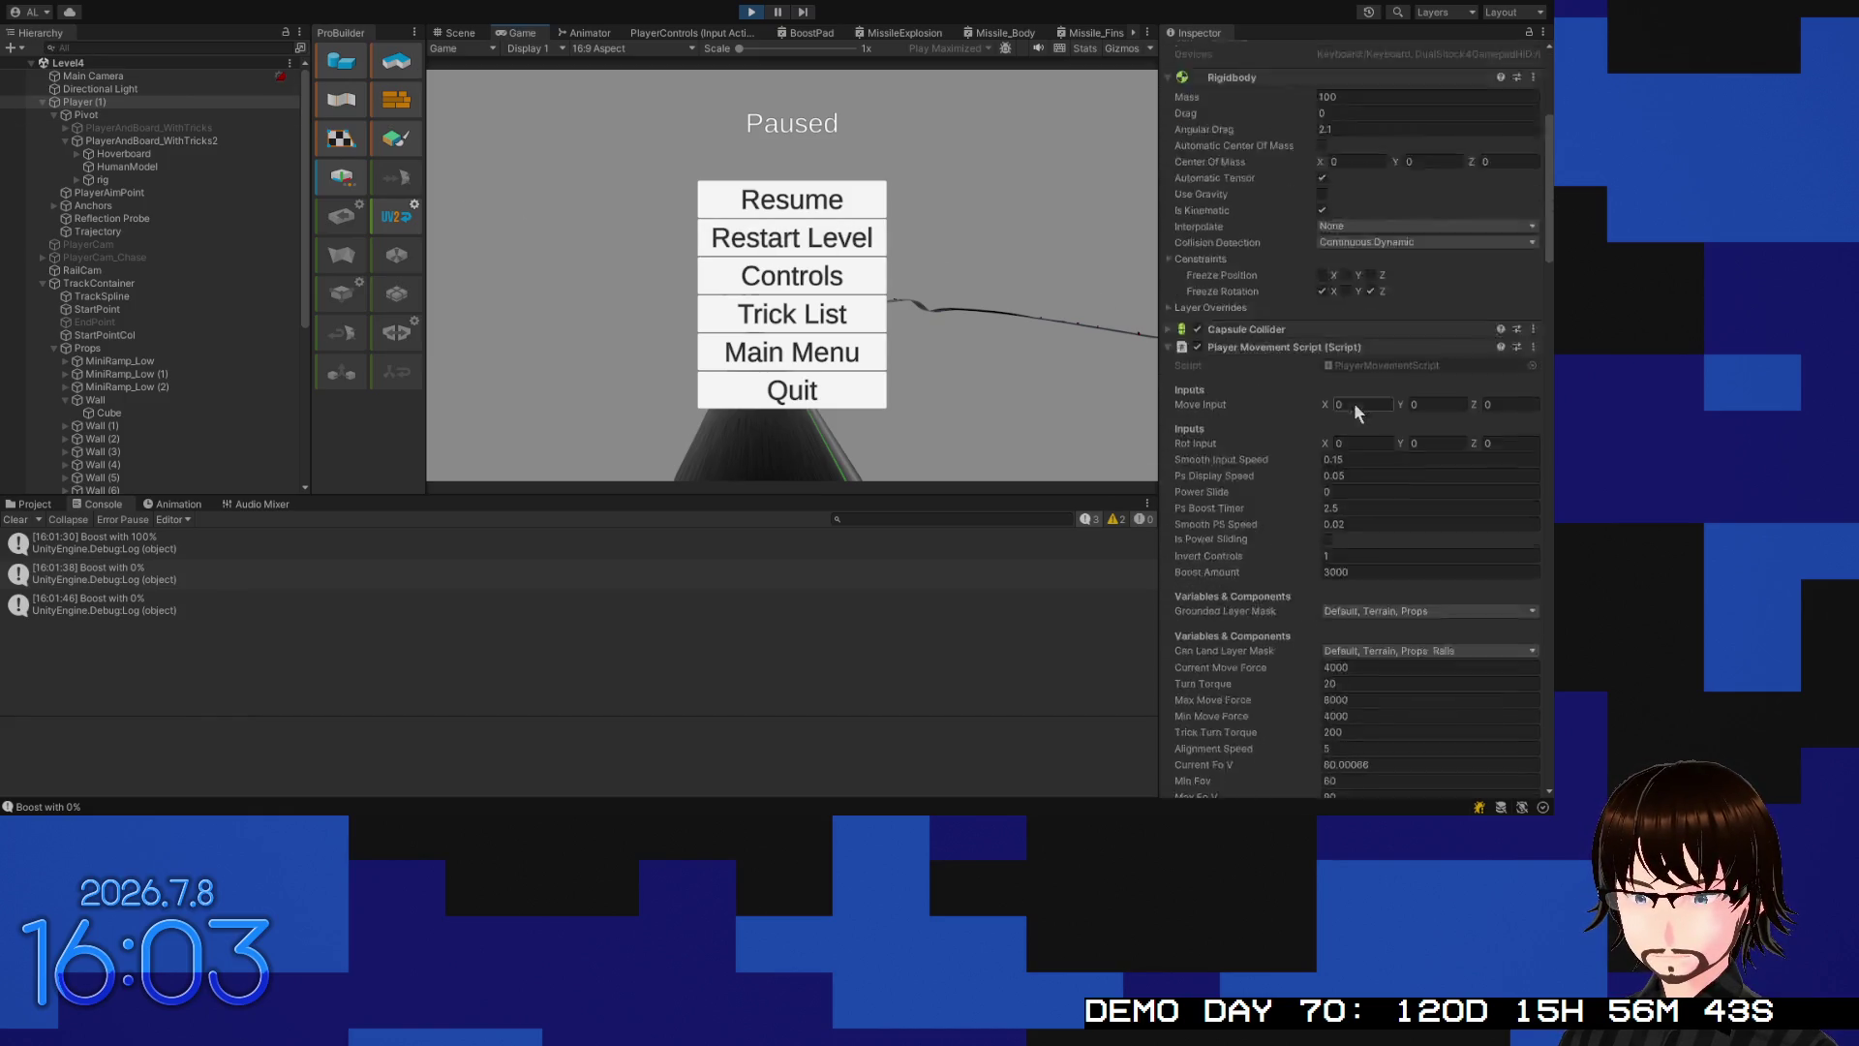
pyautogui.scroll(-10, 1309, 333)
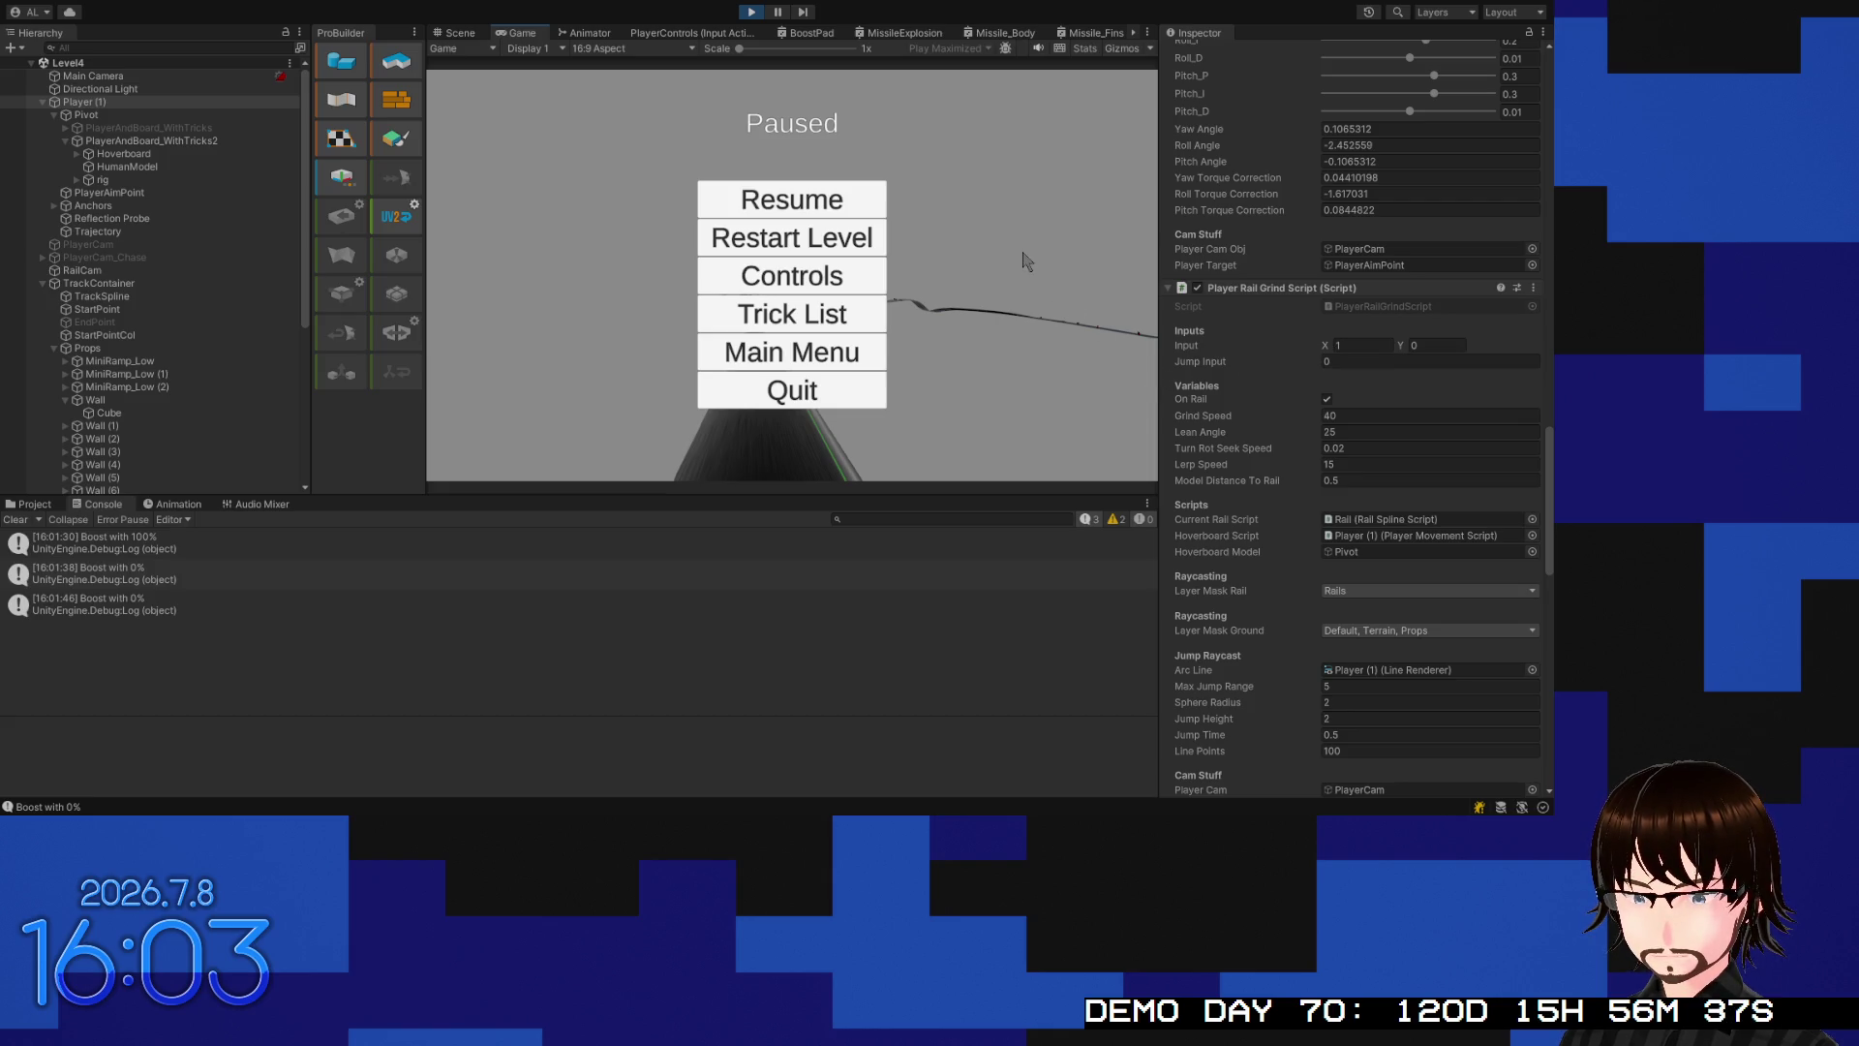
# Resume play, jump onto a rail and steer sideways with D while grinding
pyautogui.click(877, 203)
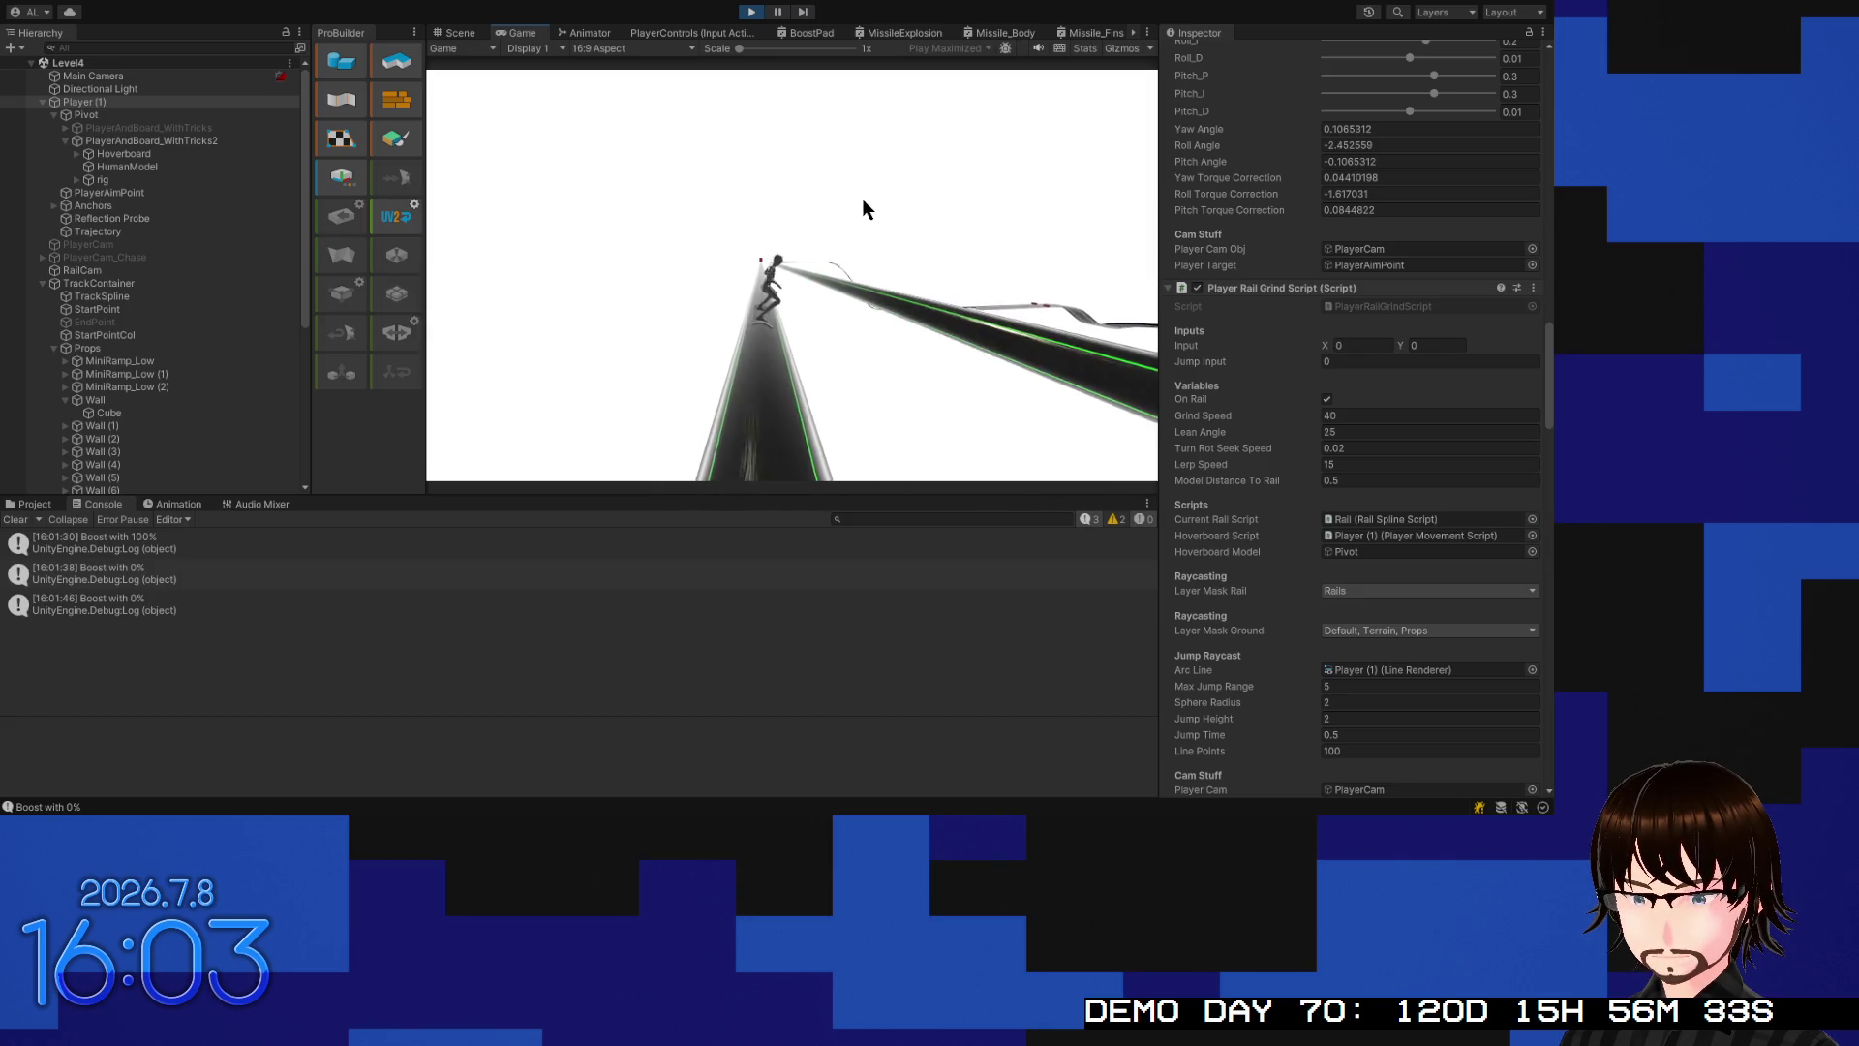
pyautogui.press('Escape')
pyautogui.click(862, 199)
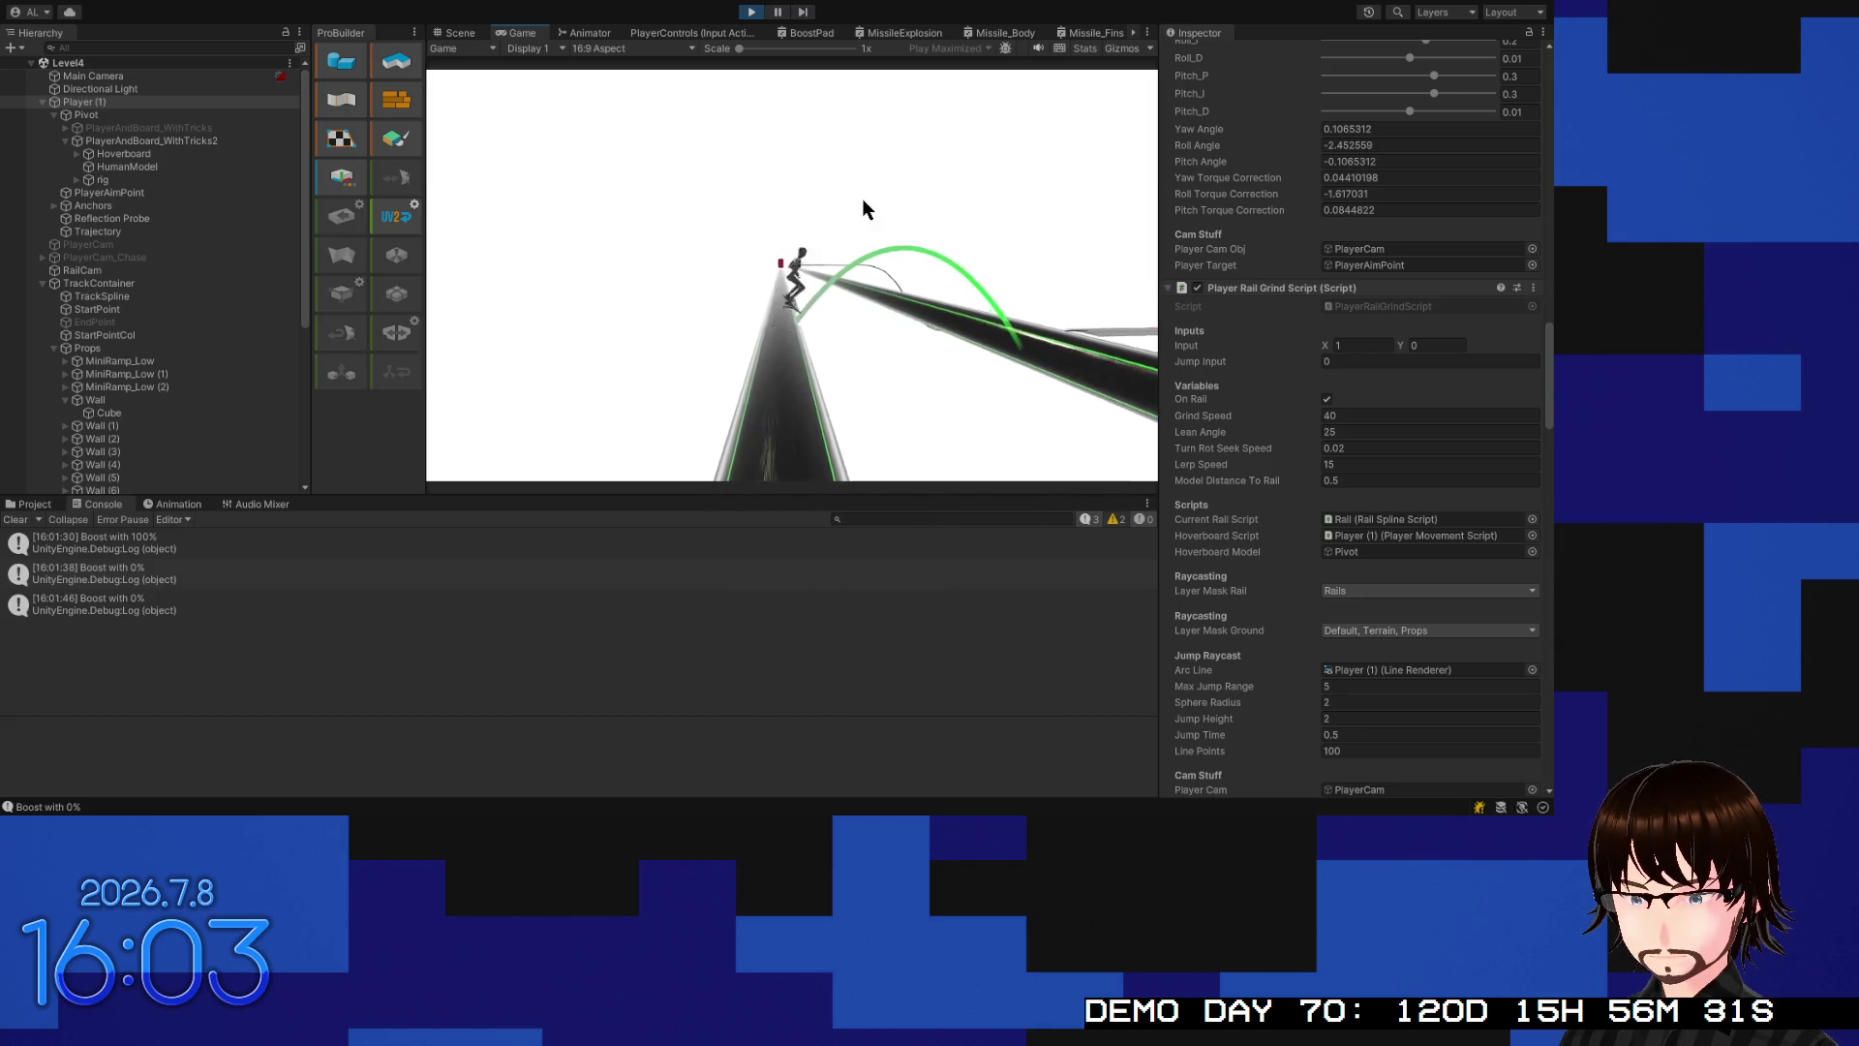
pyautogui.press('space')
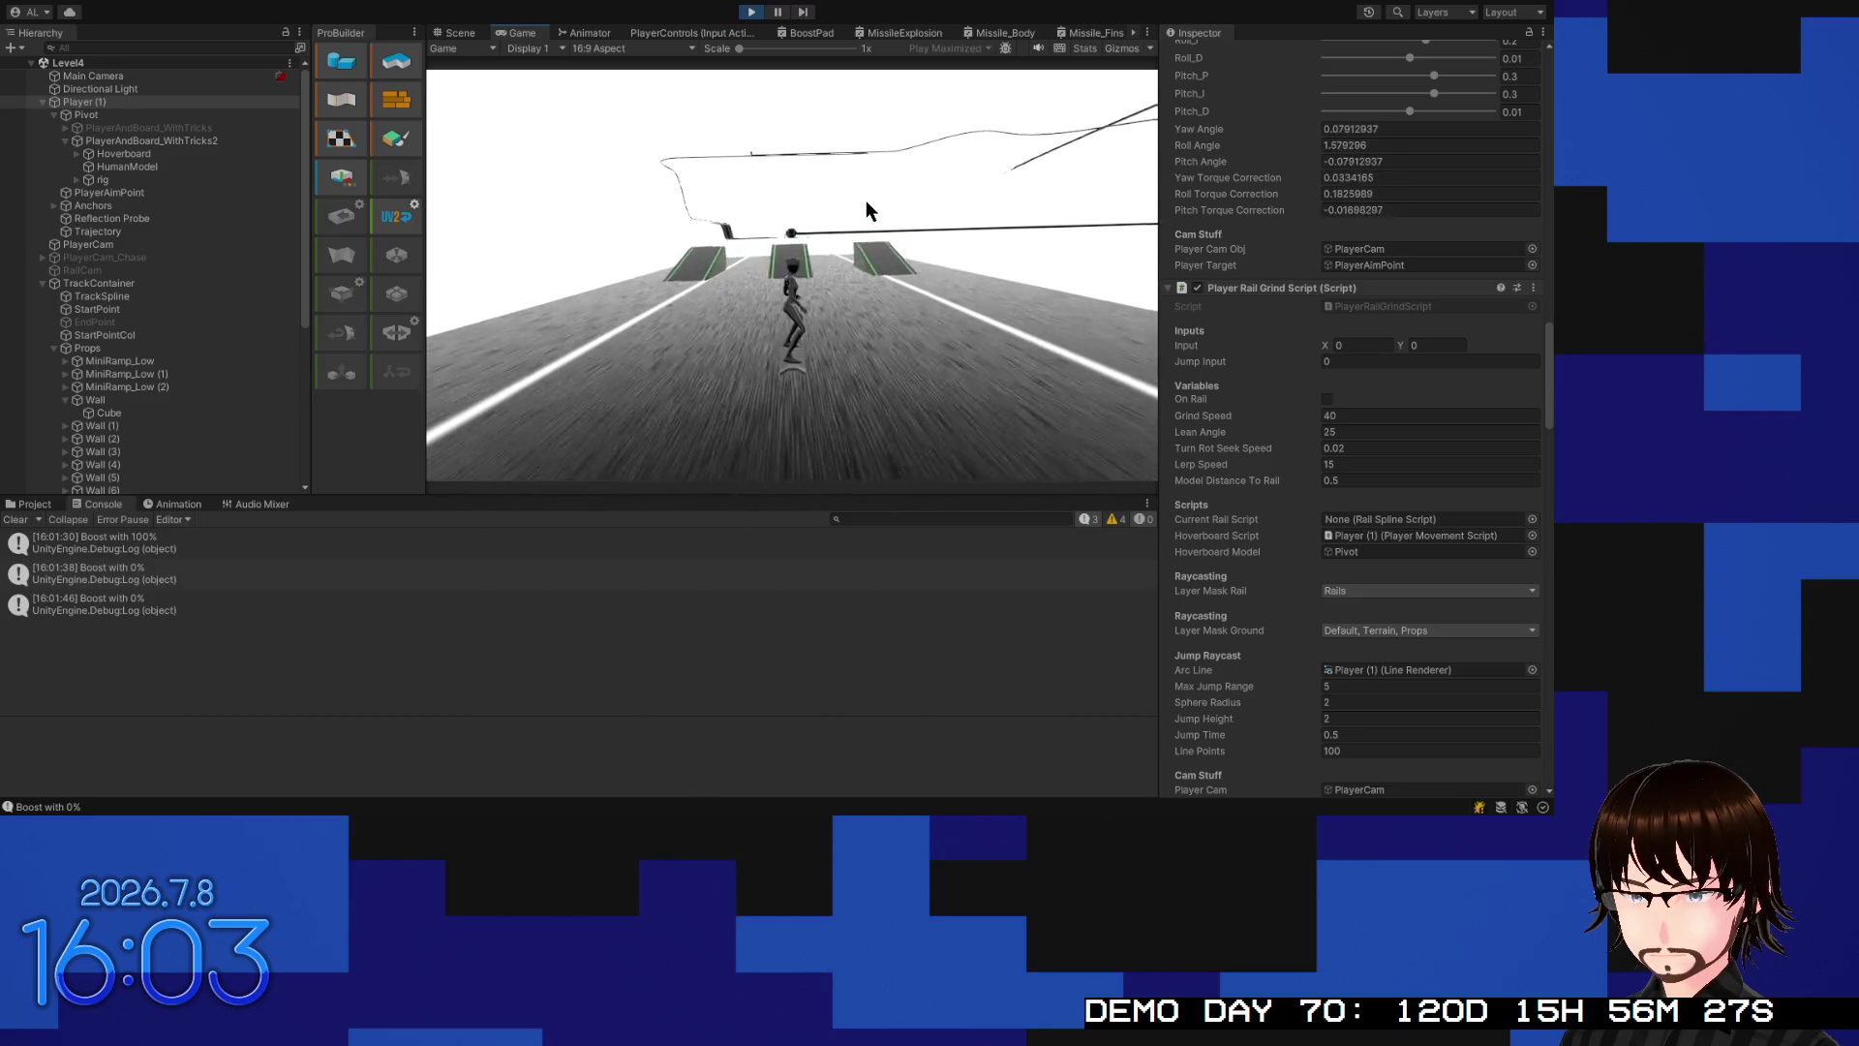
pyautogui.press('space')
pyautogui.press('d')
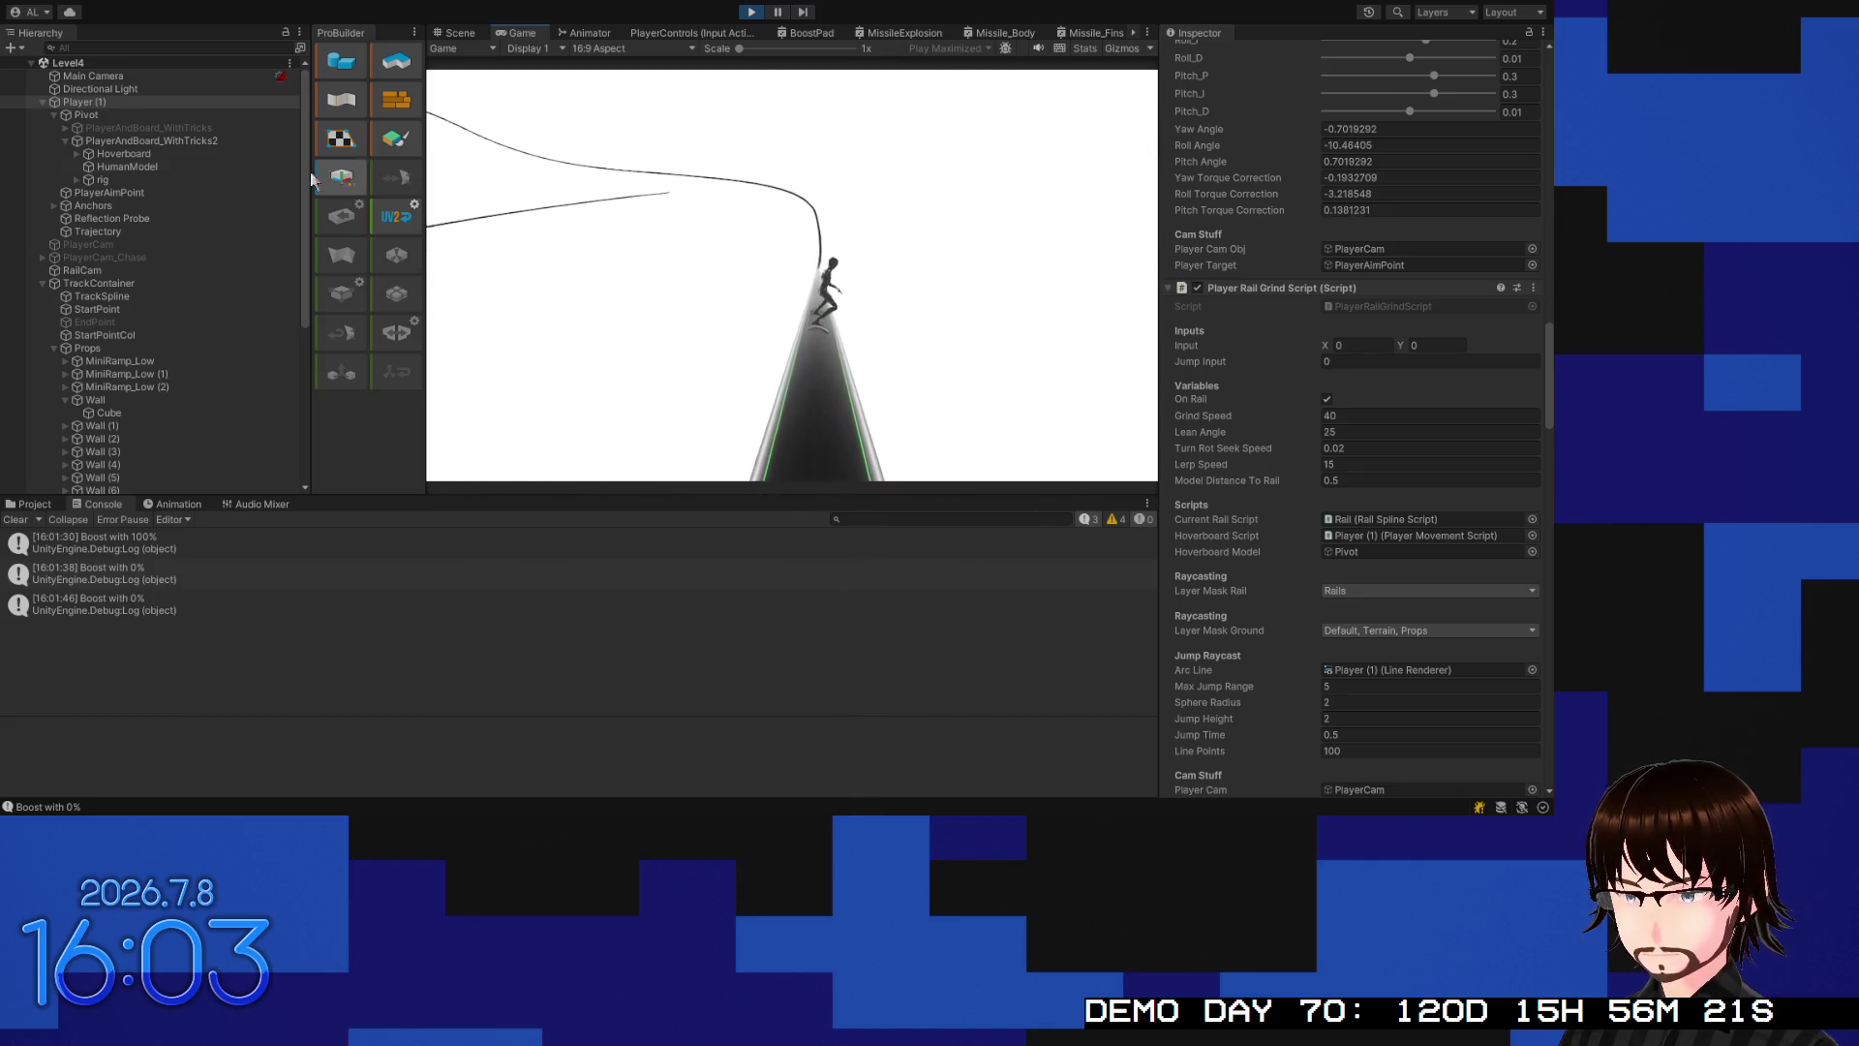
# Watch the Hoverboard's GrindingTemp pitch climb to 1242 while grinding, then stop play mode
pyautogui.click(126, 156)
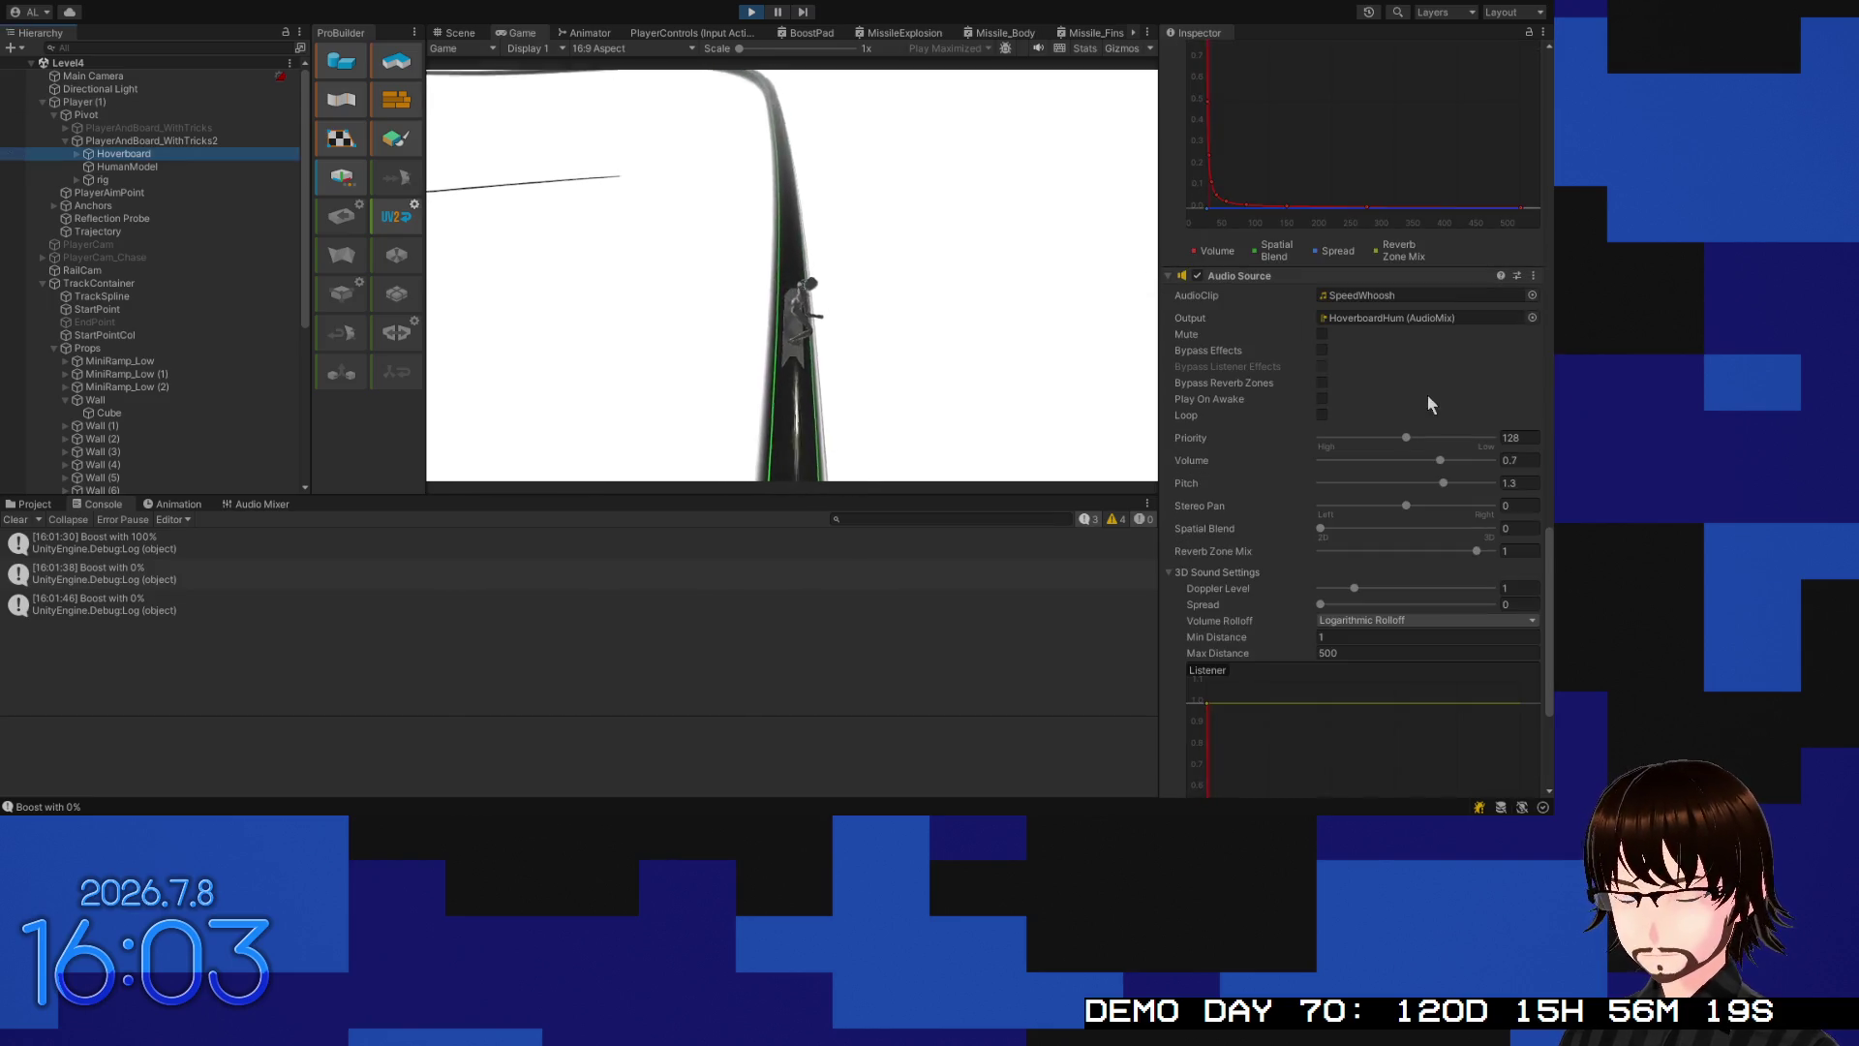
pyautogui.scroll(-3, 1404, 416)
pyautogui.scroll(-10, 1404, 416)
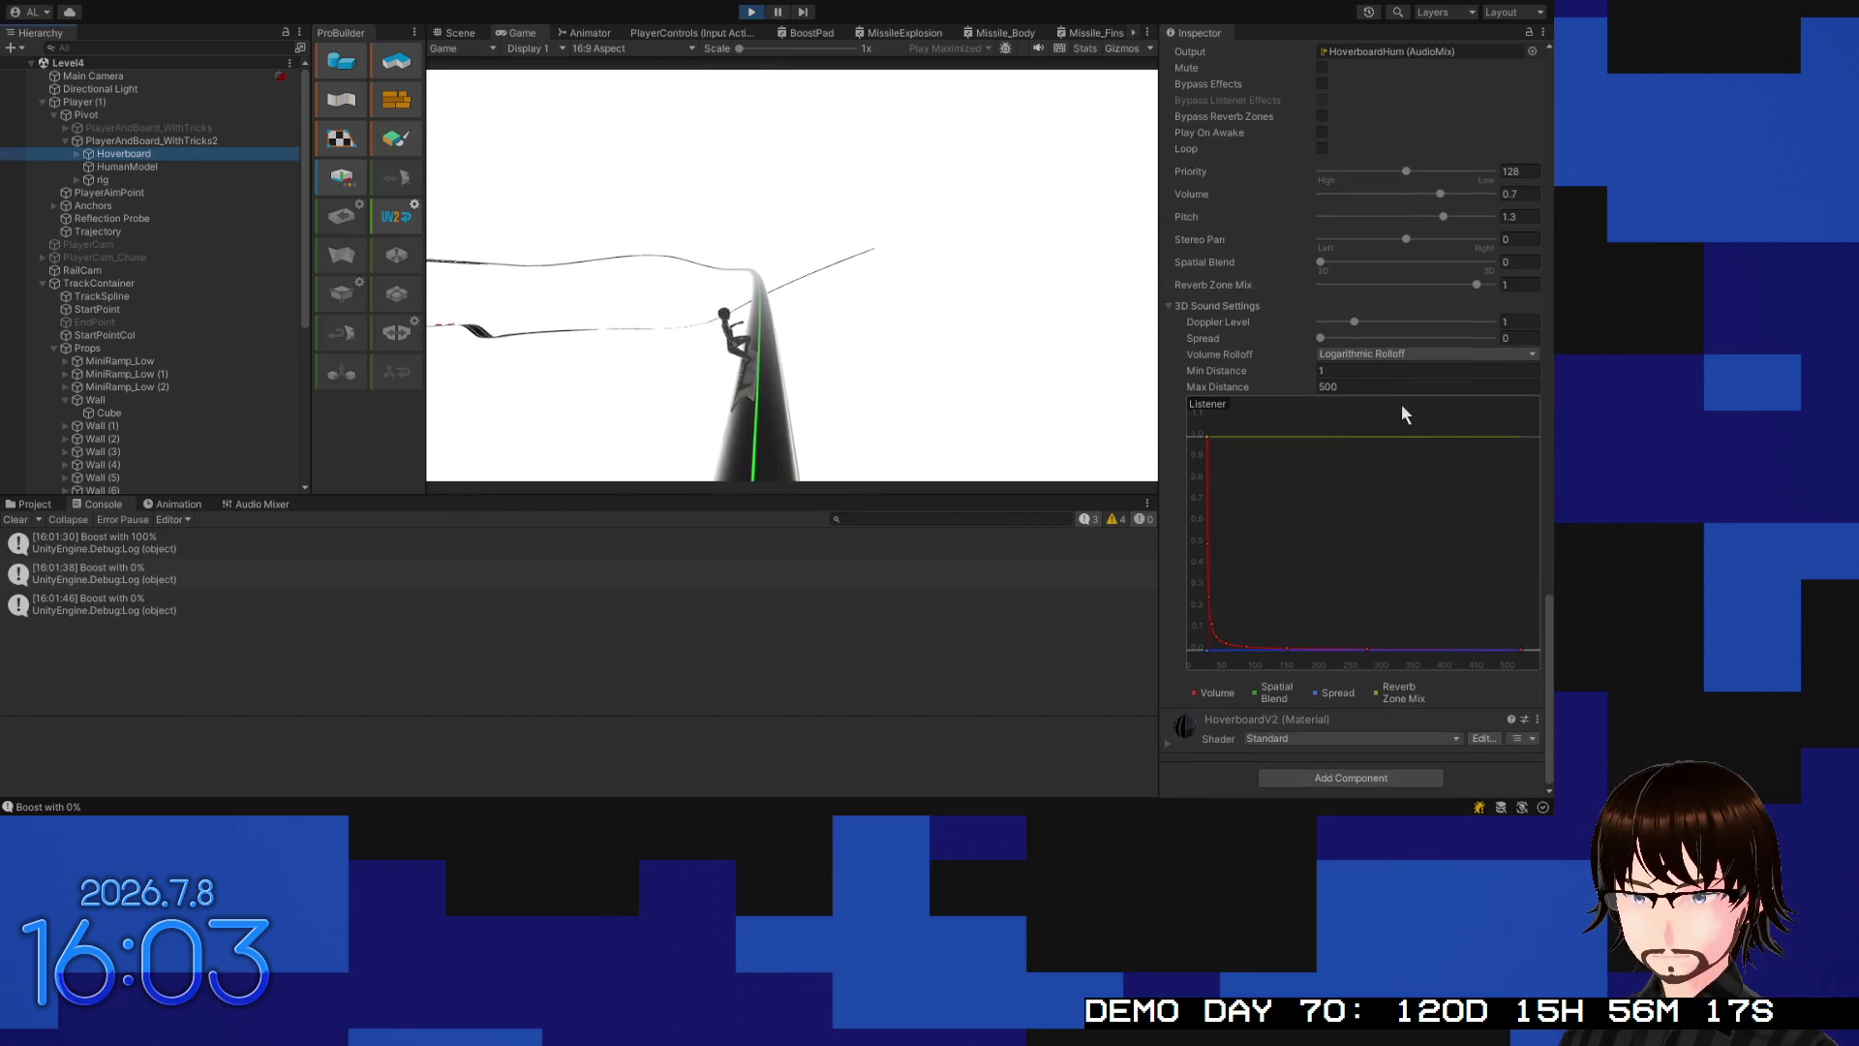
pyautogui.scroll(2, 1367, 387)
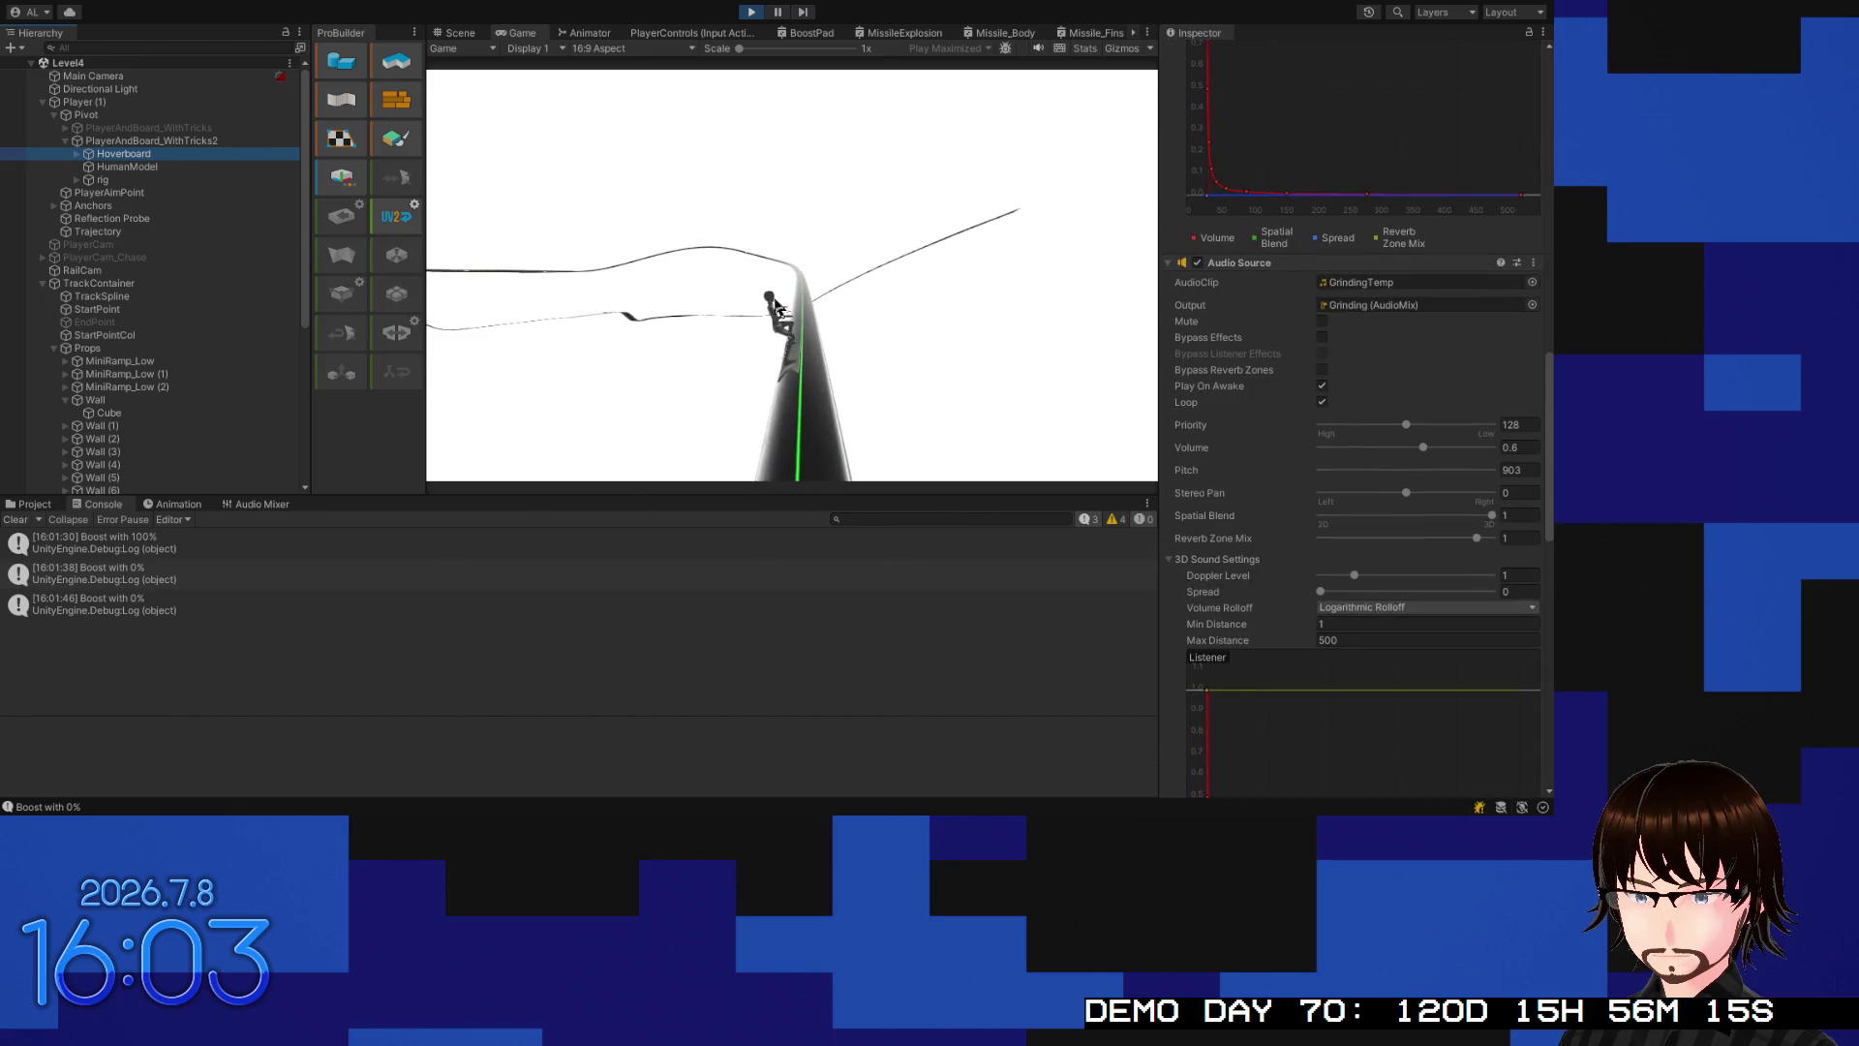
pyautogui.click(775, 252)
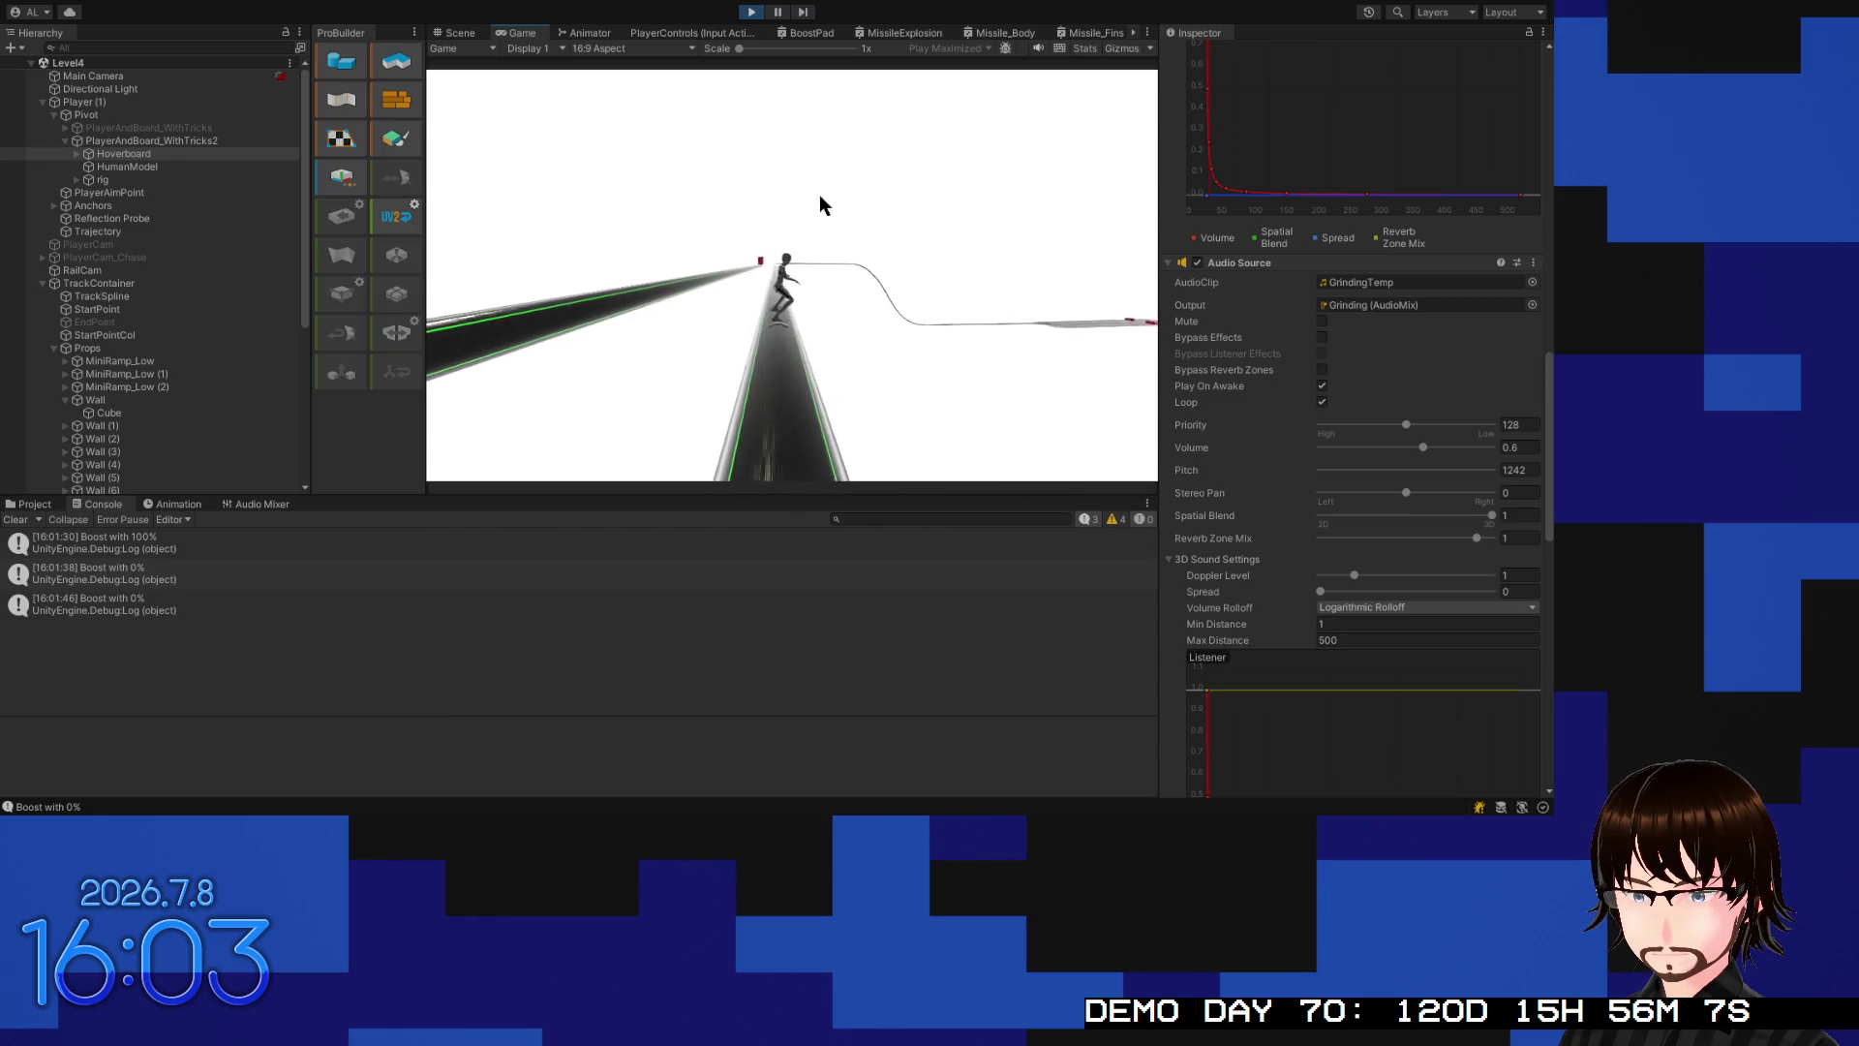
pyautogui.click(753, 12)
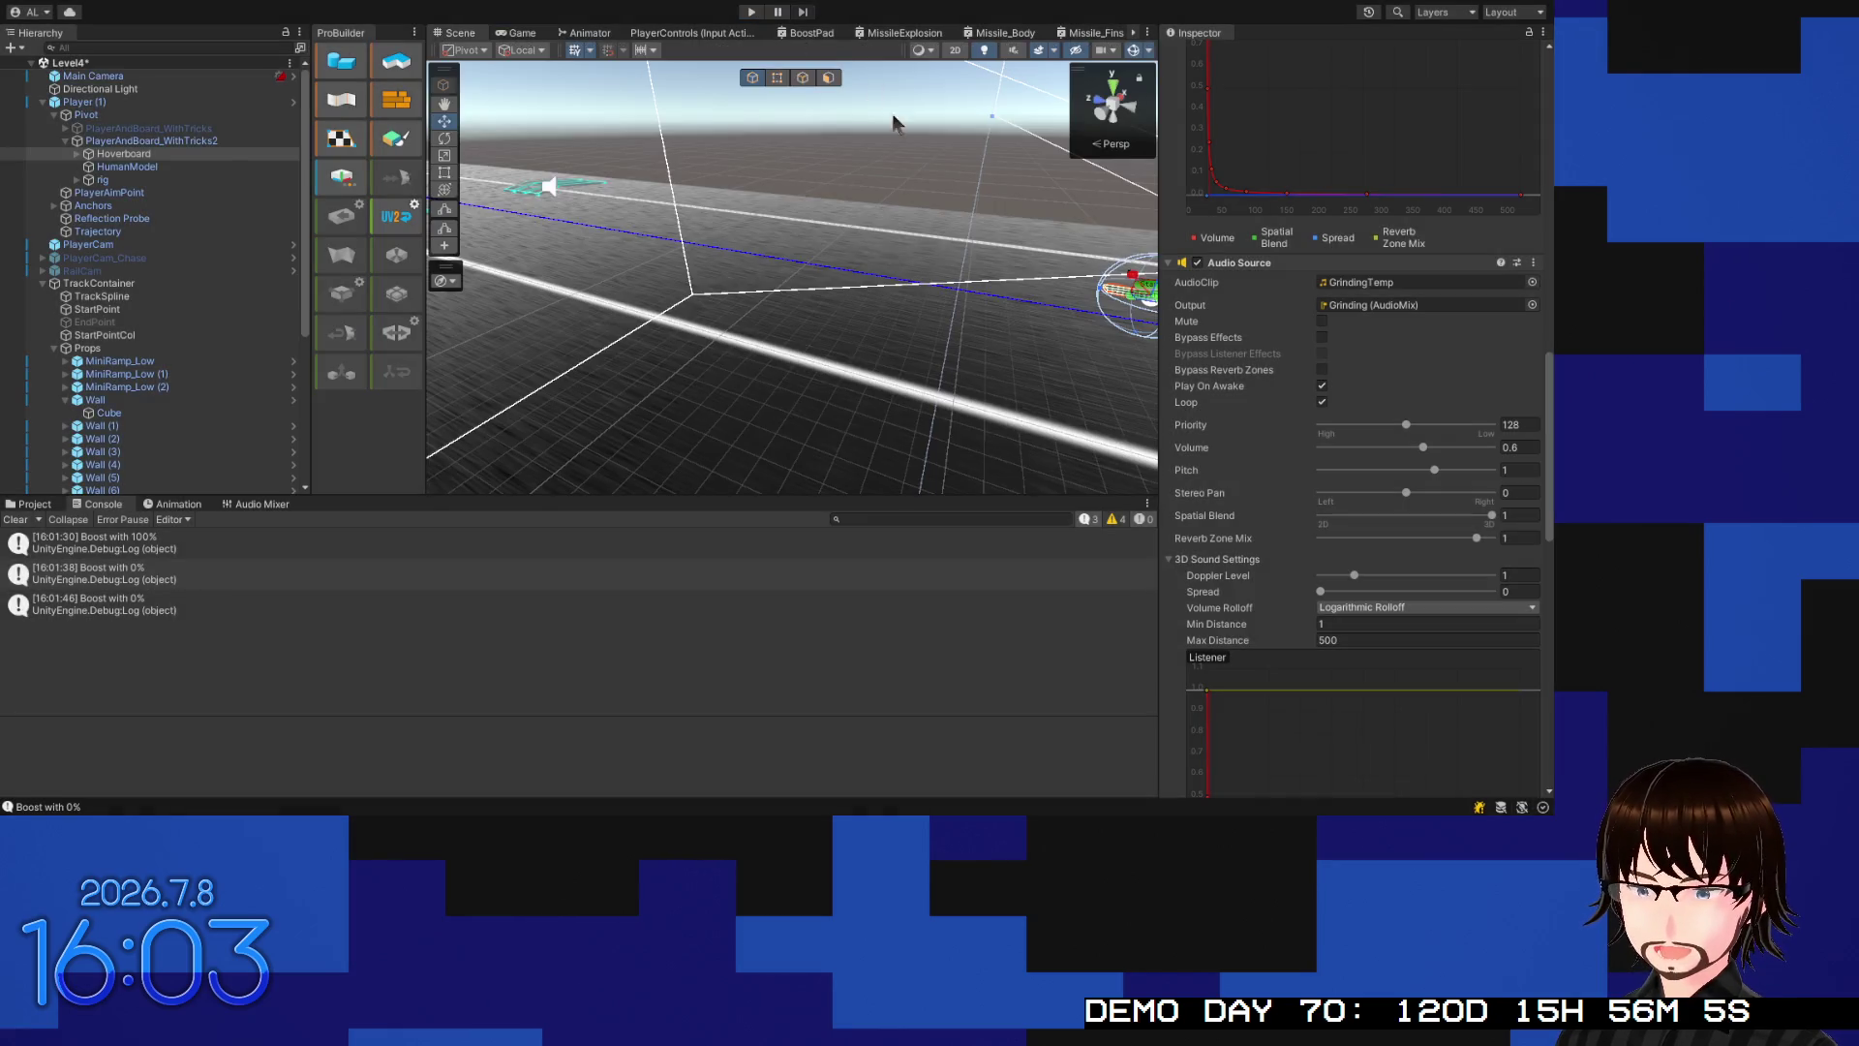
# Change 'grindSound.pitch +=' to '=' on line 95 of PlayerRailGrindScript and save
pyautogui.hotkey('alt', 'Tab')
pyautogui.scroll(-18, 729, 365)
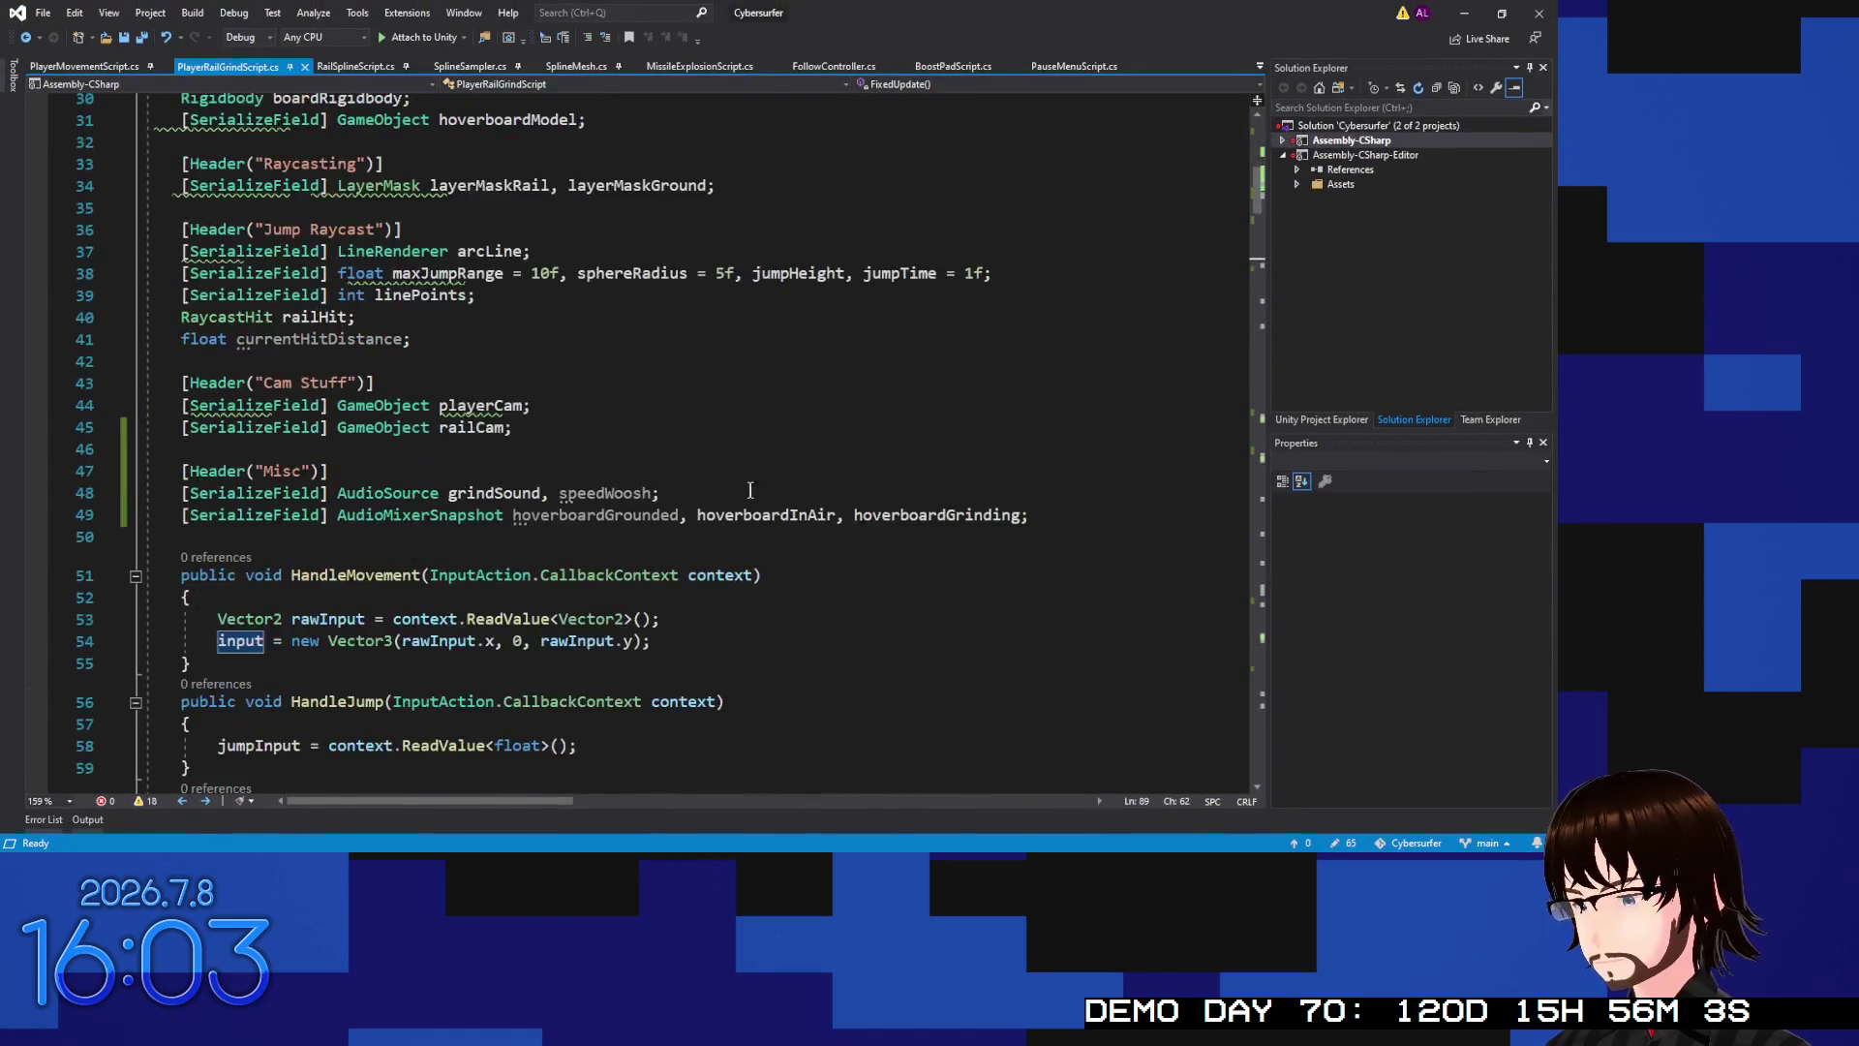
pyautogui.scroll(-5, 729, 365)
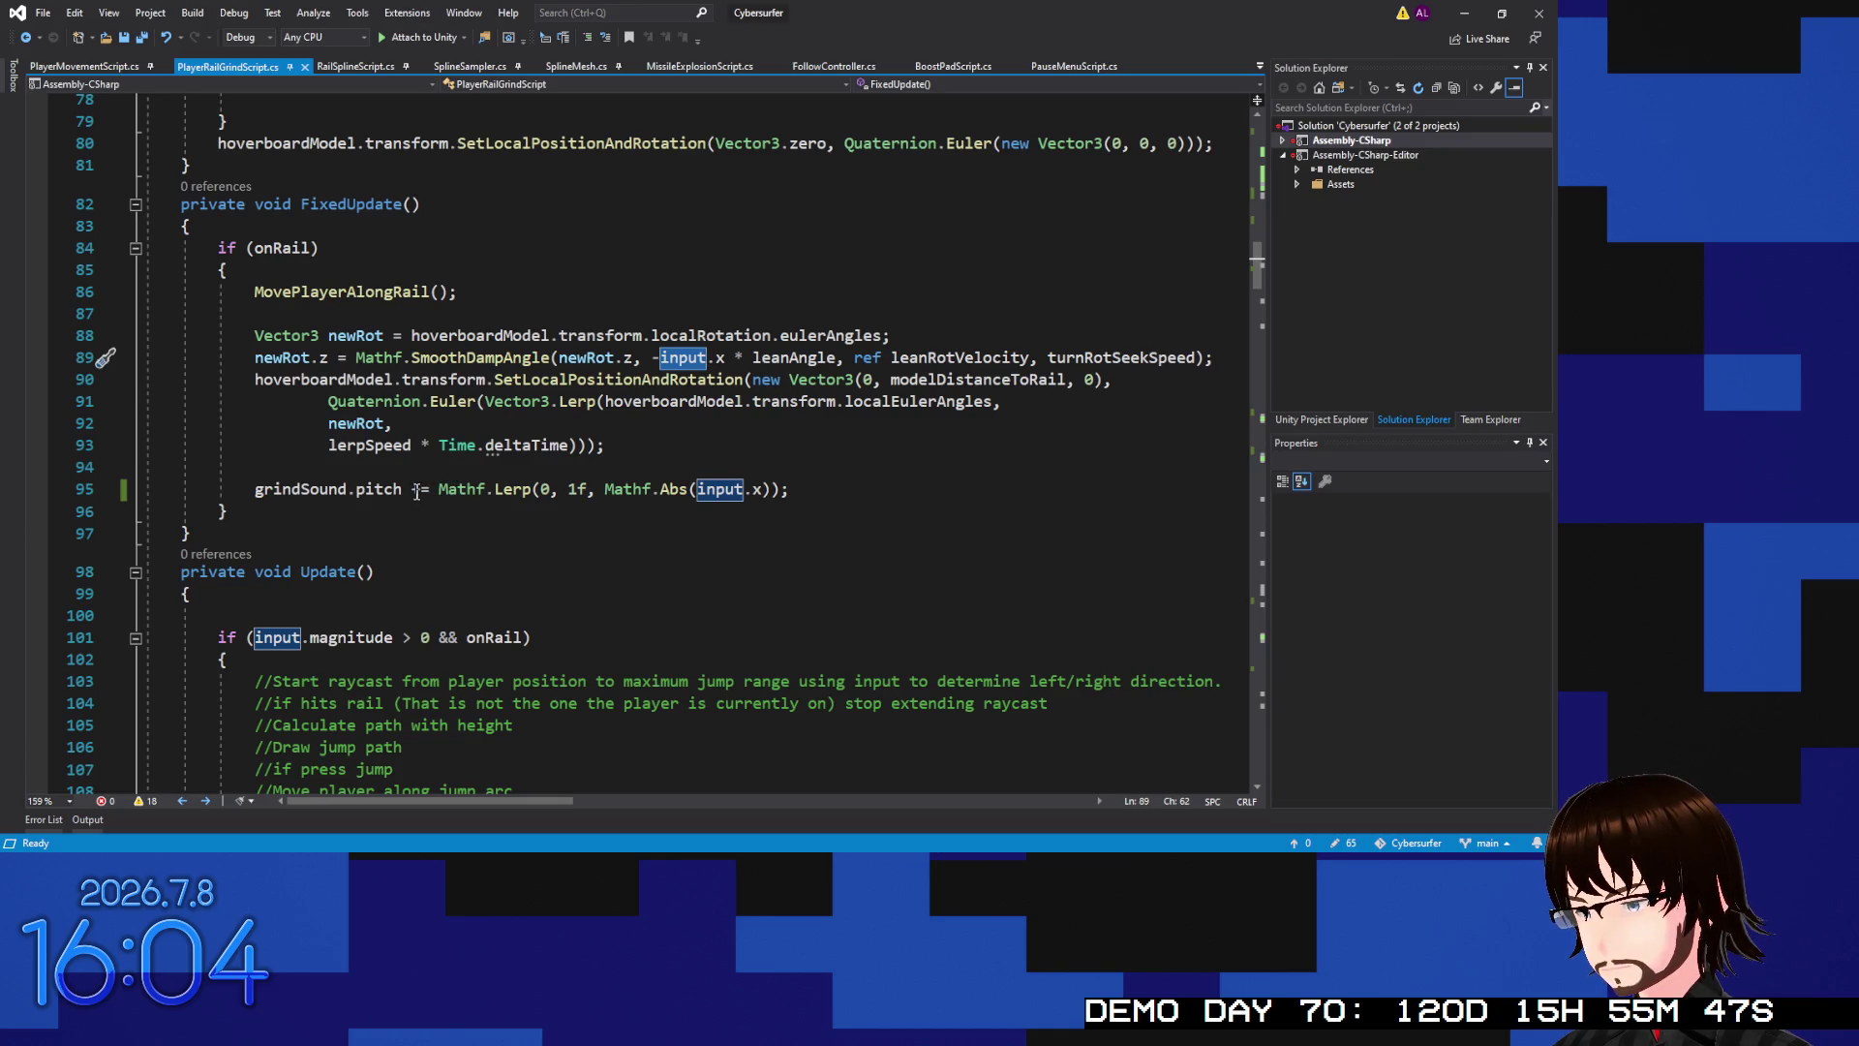
pyautogui.click(414, 489)
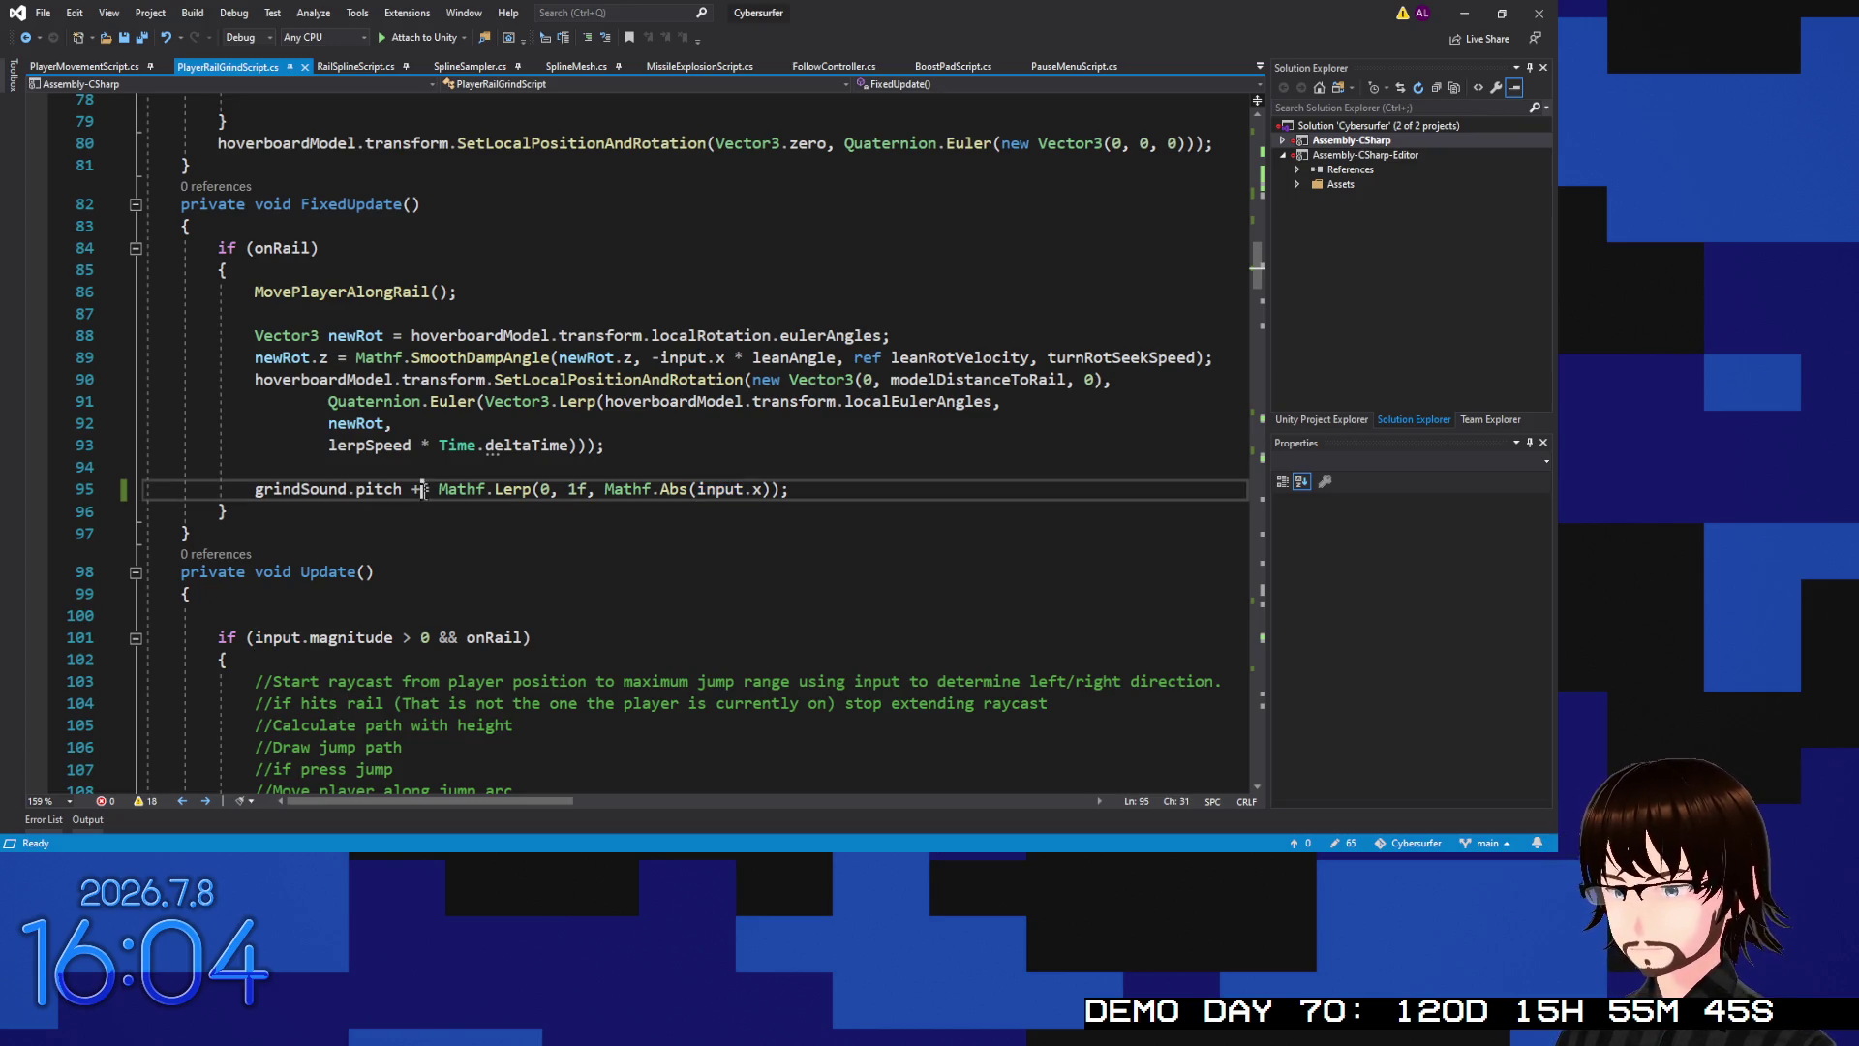
pyautogui.press('BackSpace')
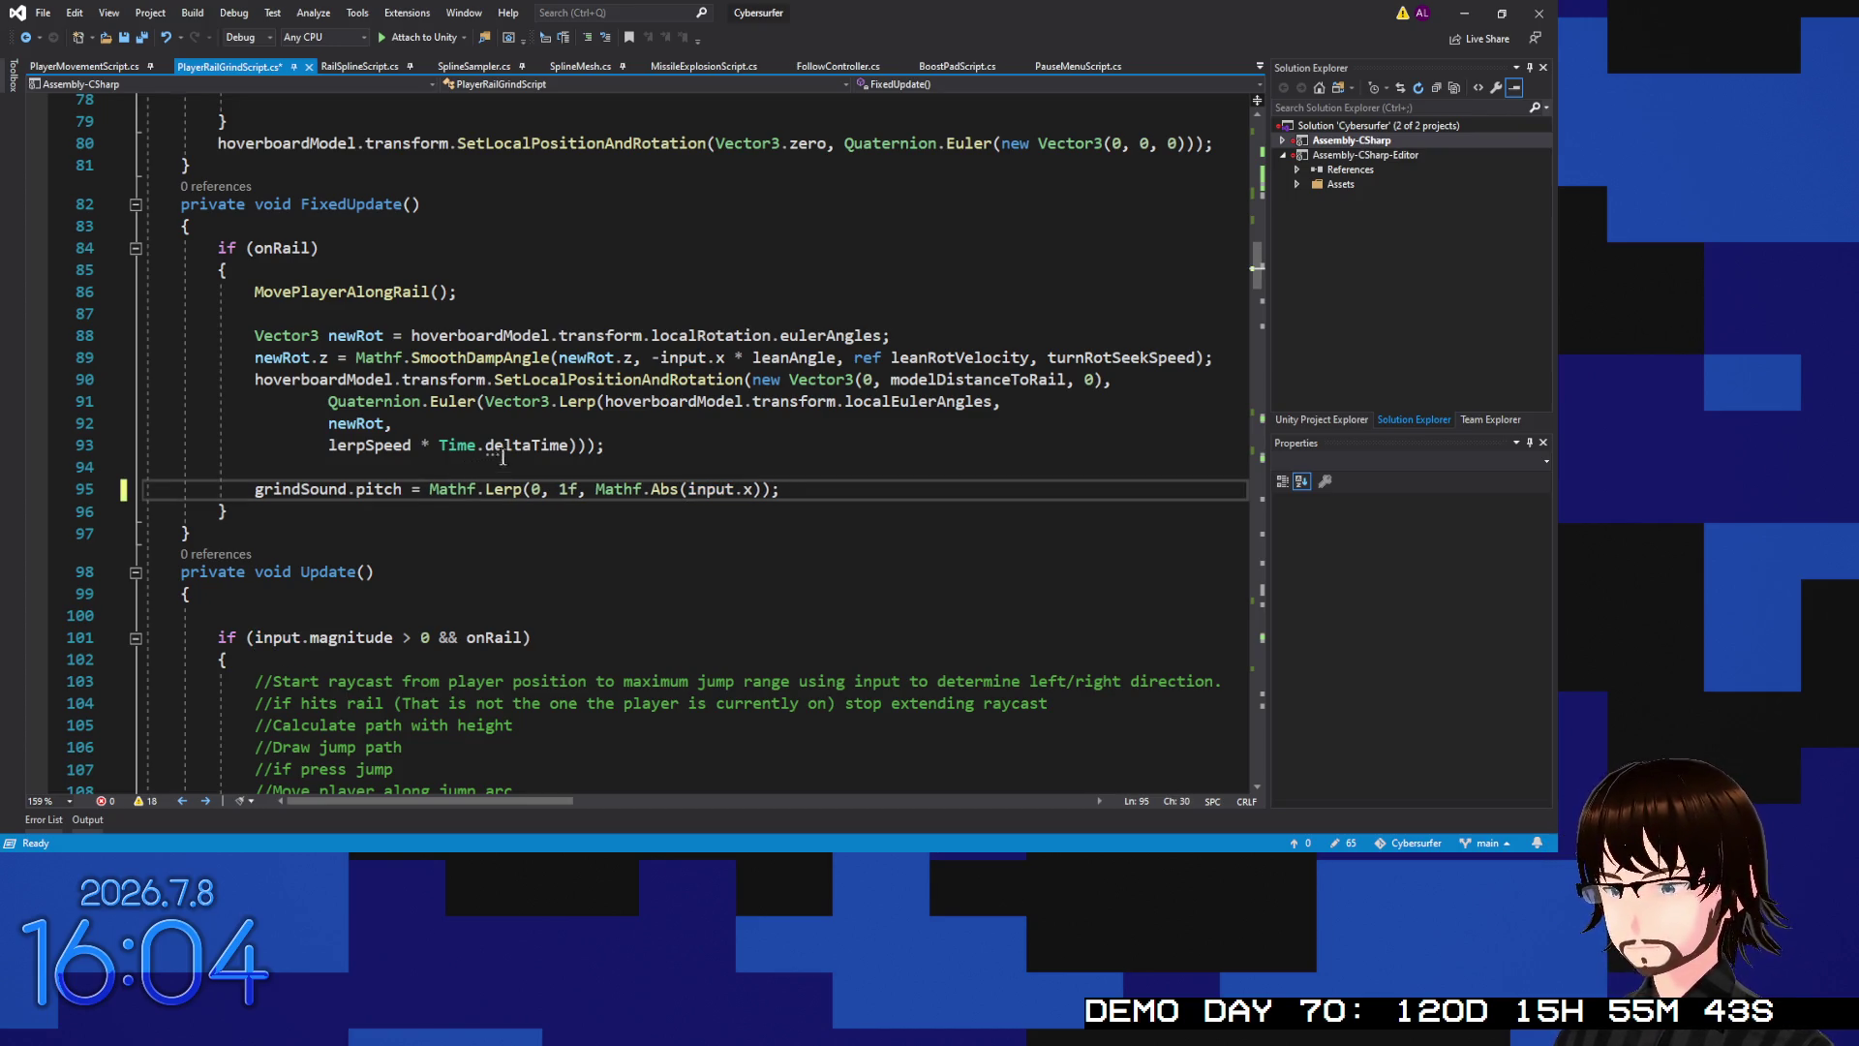
pyautogui.hotkey('ctrl', 's')
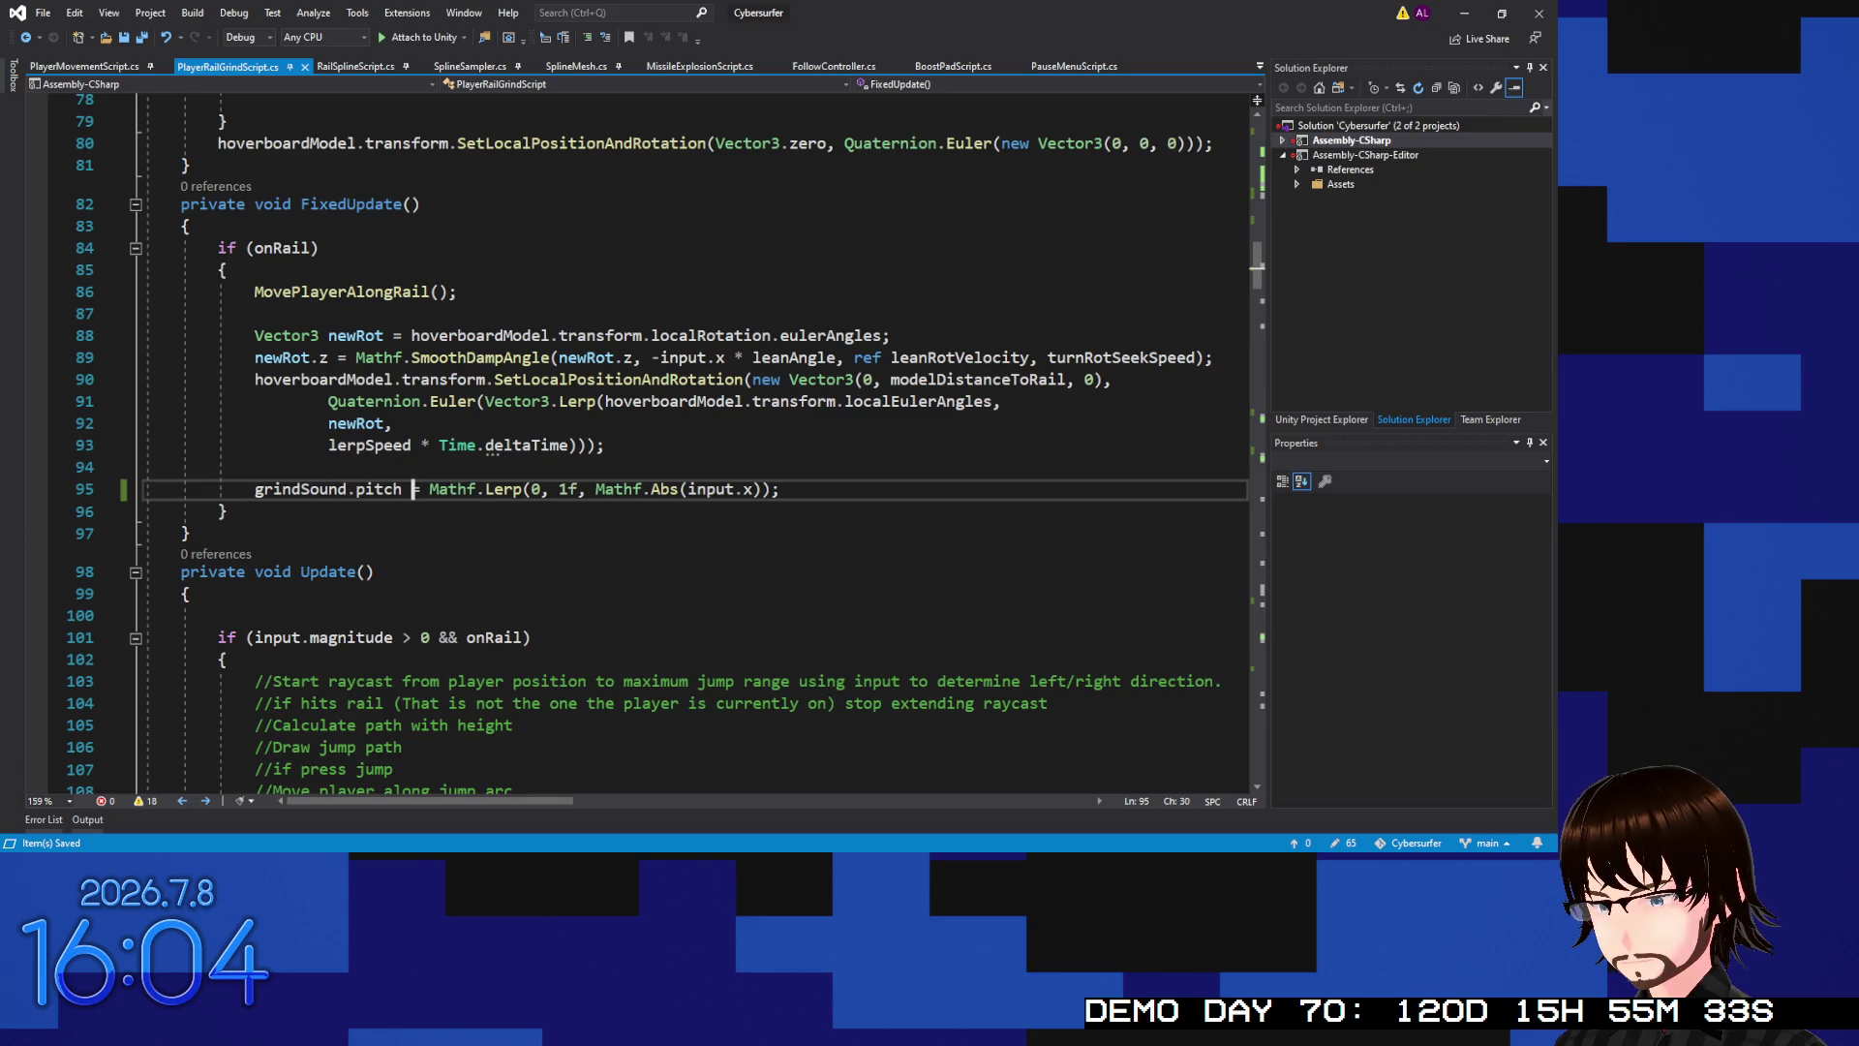
pyautogui.hotkey('alt', 'Tab')
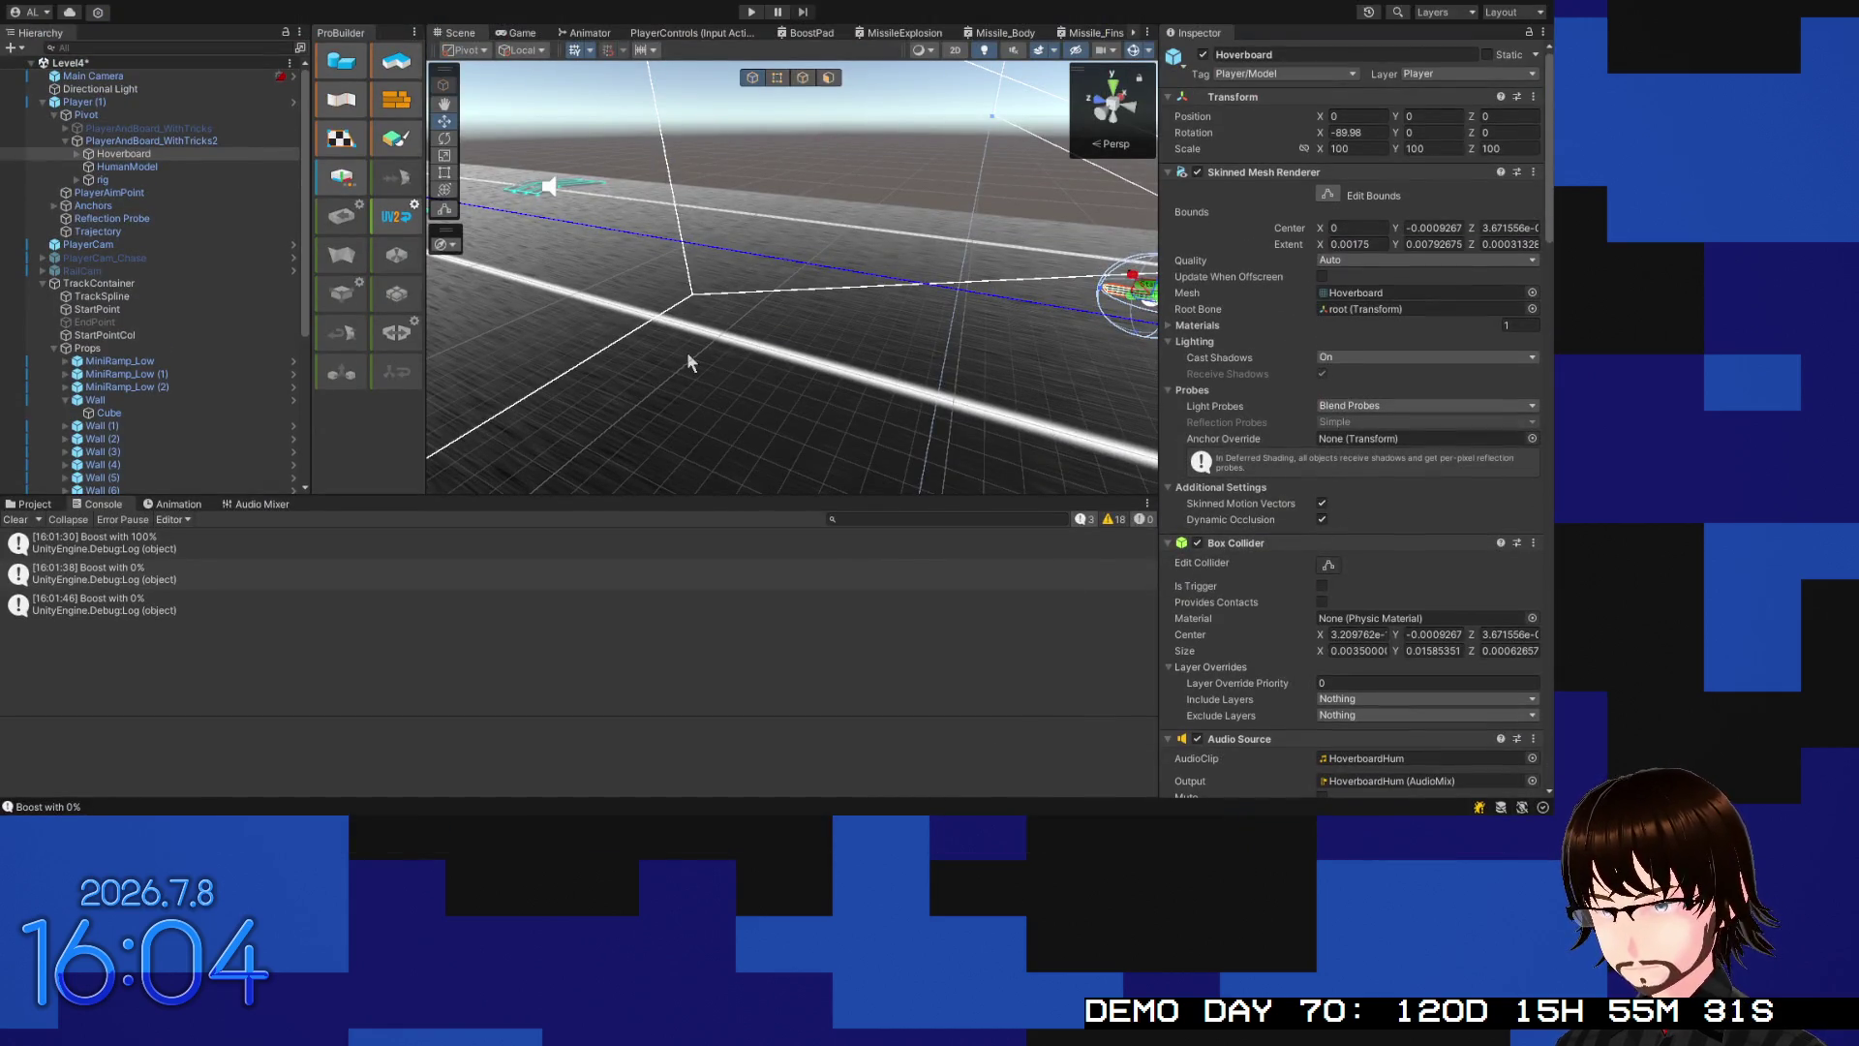
# Check the Hoverboard's HoverboardHum and GrindingTemp audio sources in the Inspector
pyautogui.scroll(-10, 1366, 411)
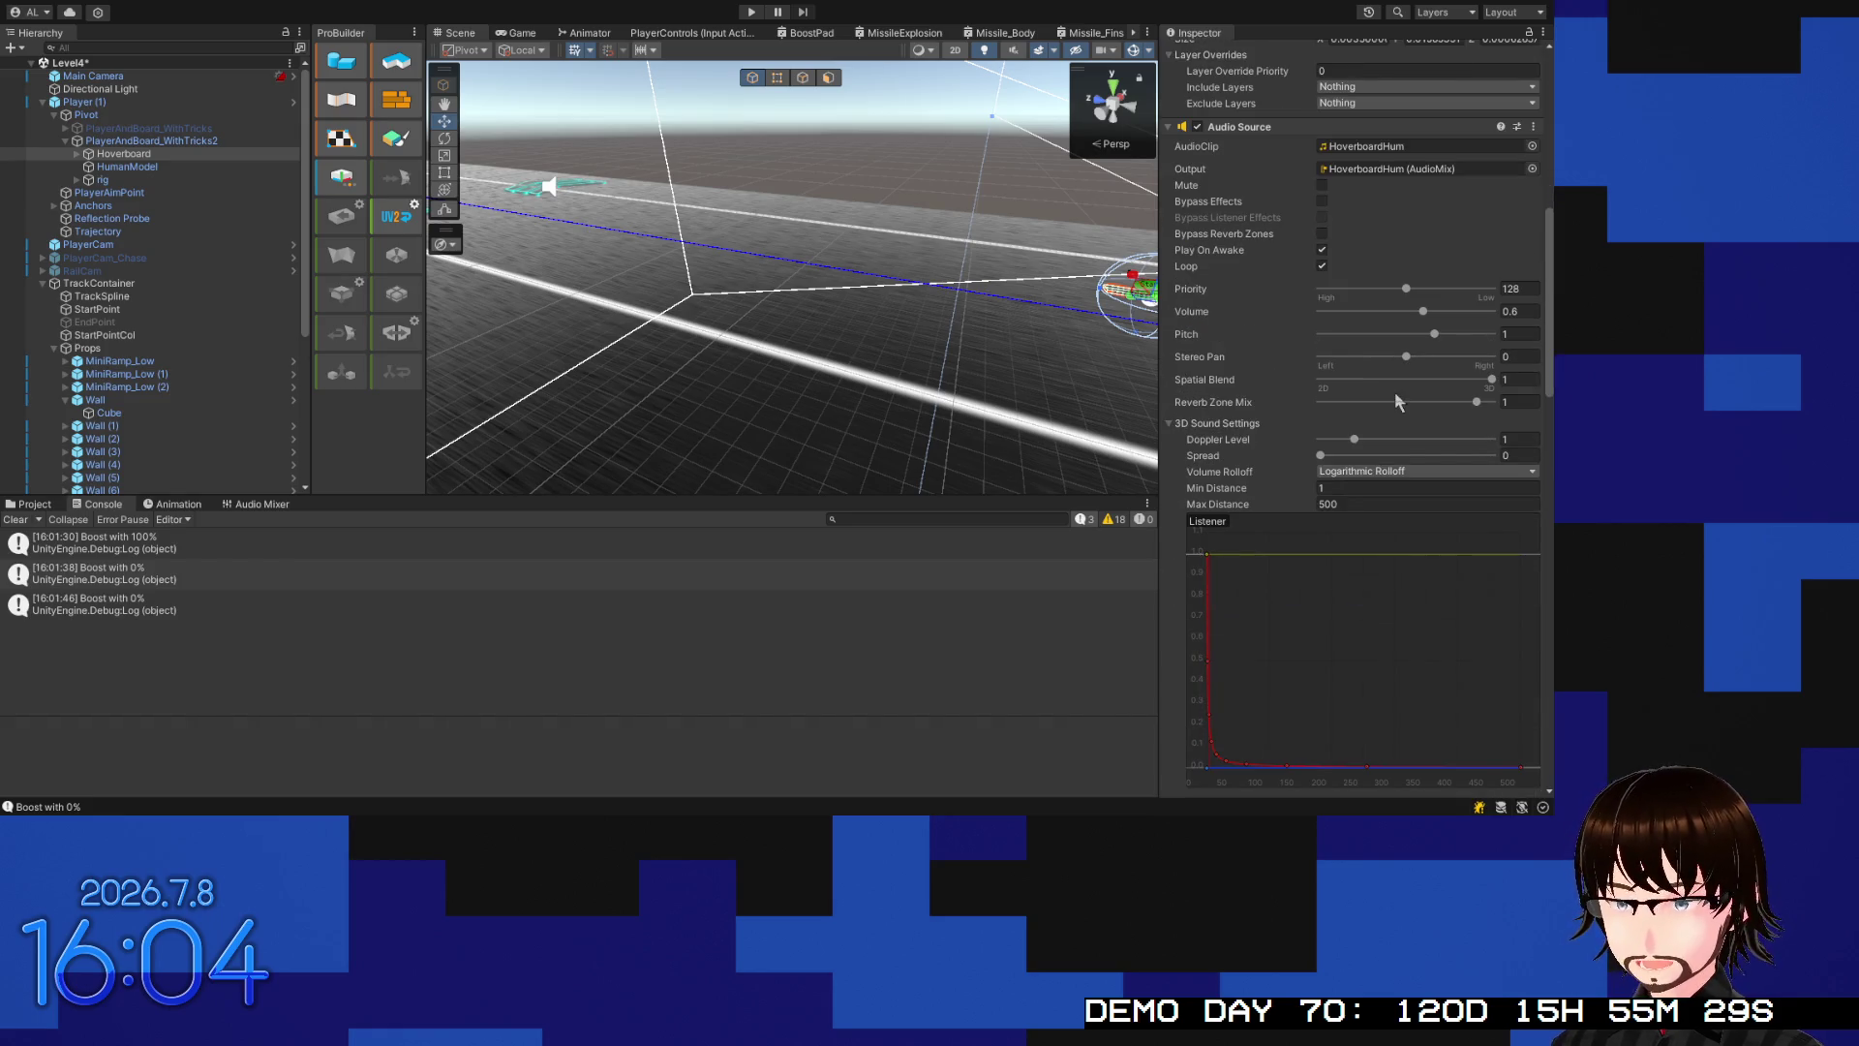
pyautogui.scroll(-8, 1398, 402)
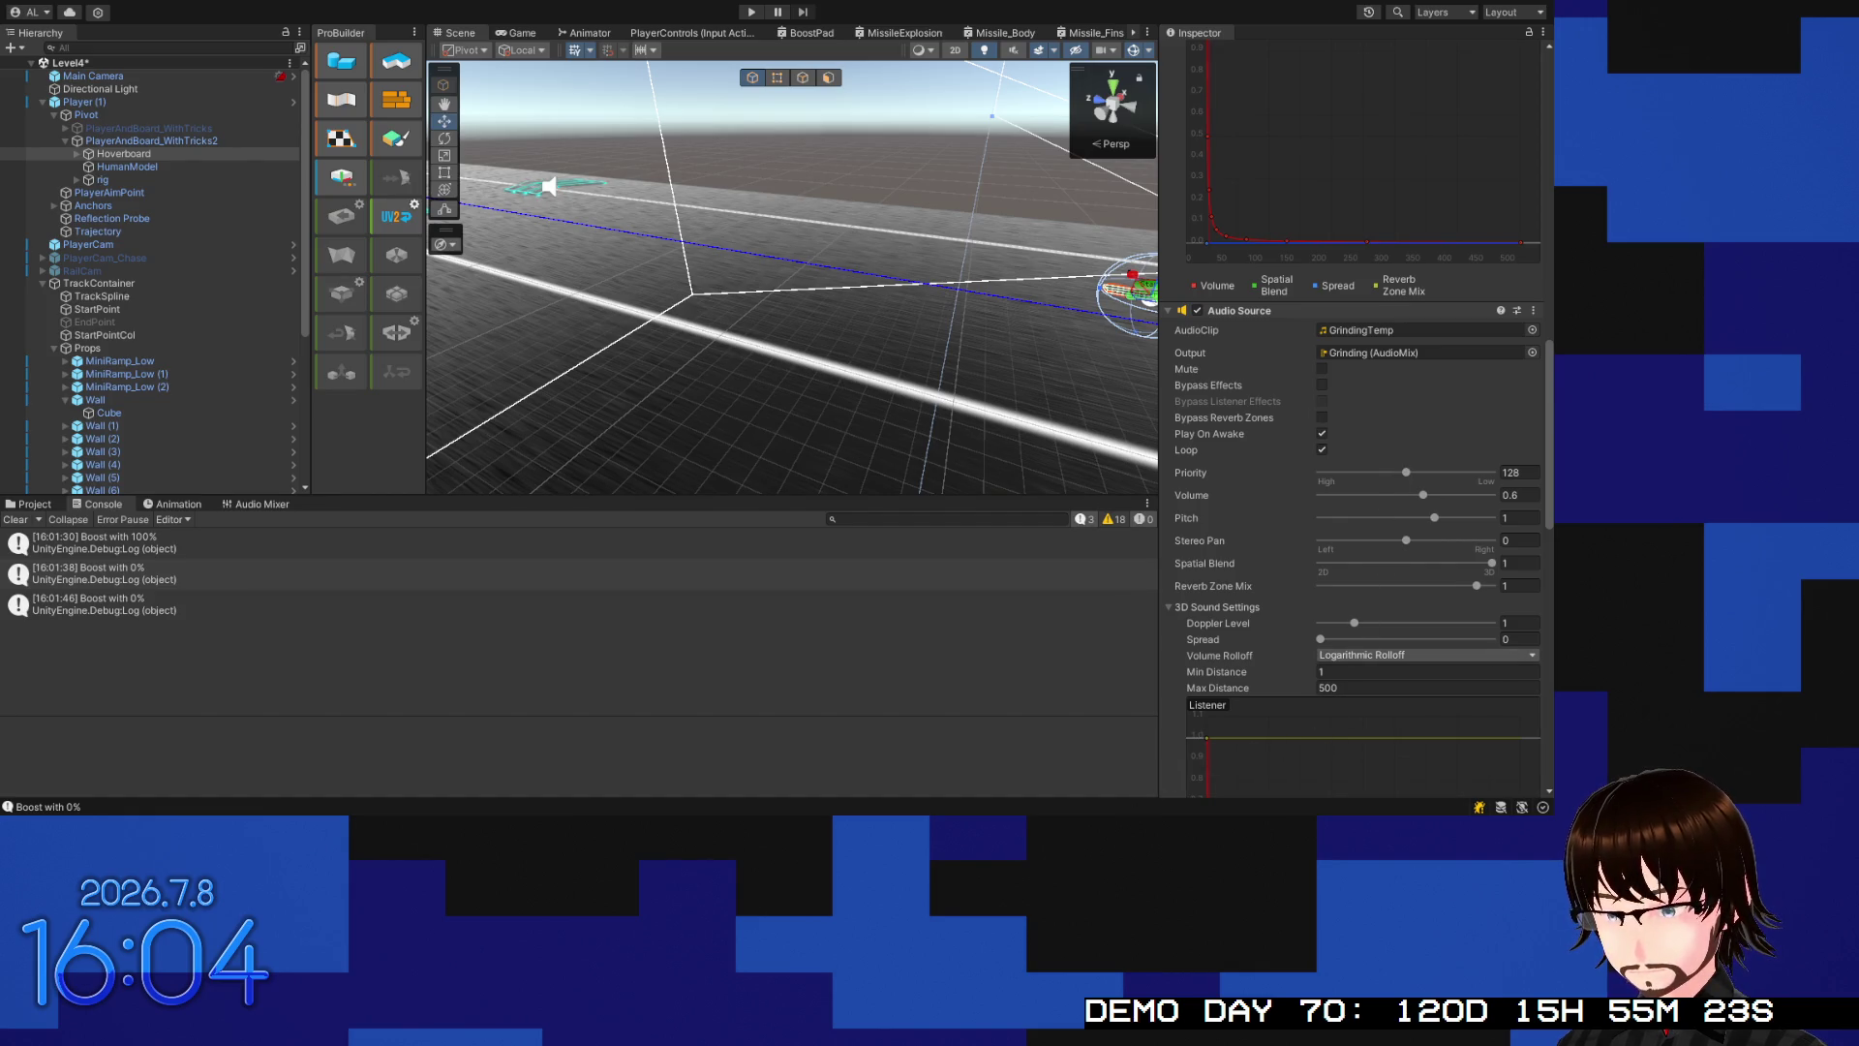
pyautogui.hotkey('alt', 'Tab')
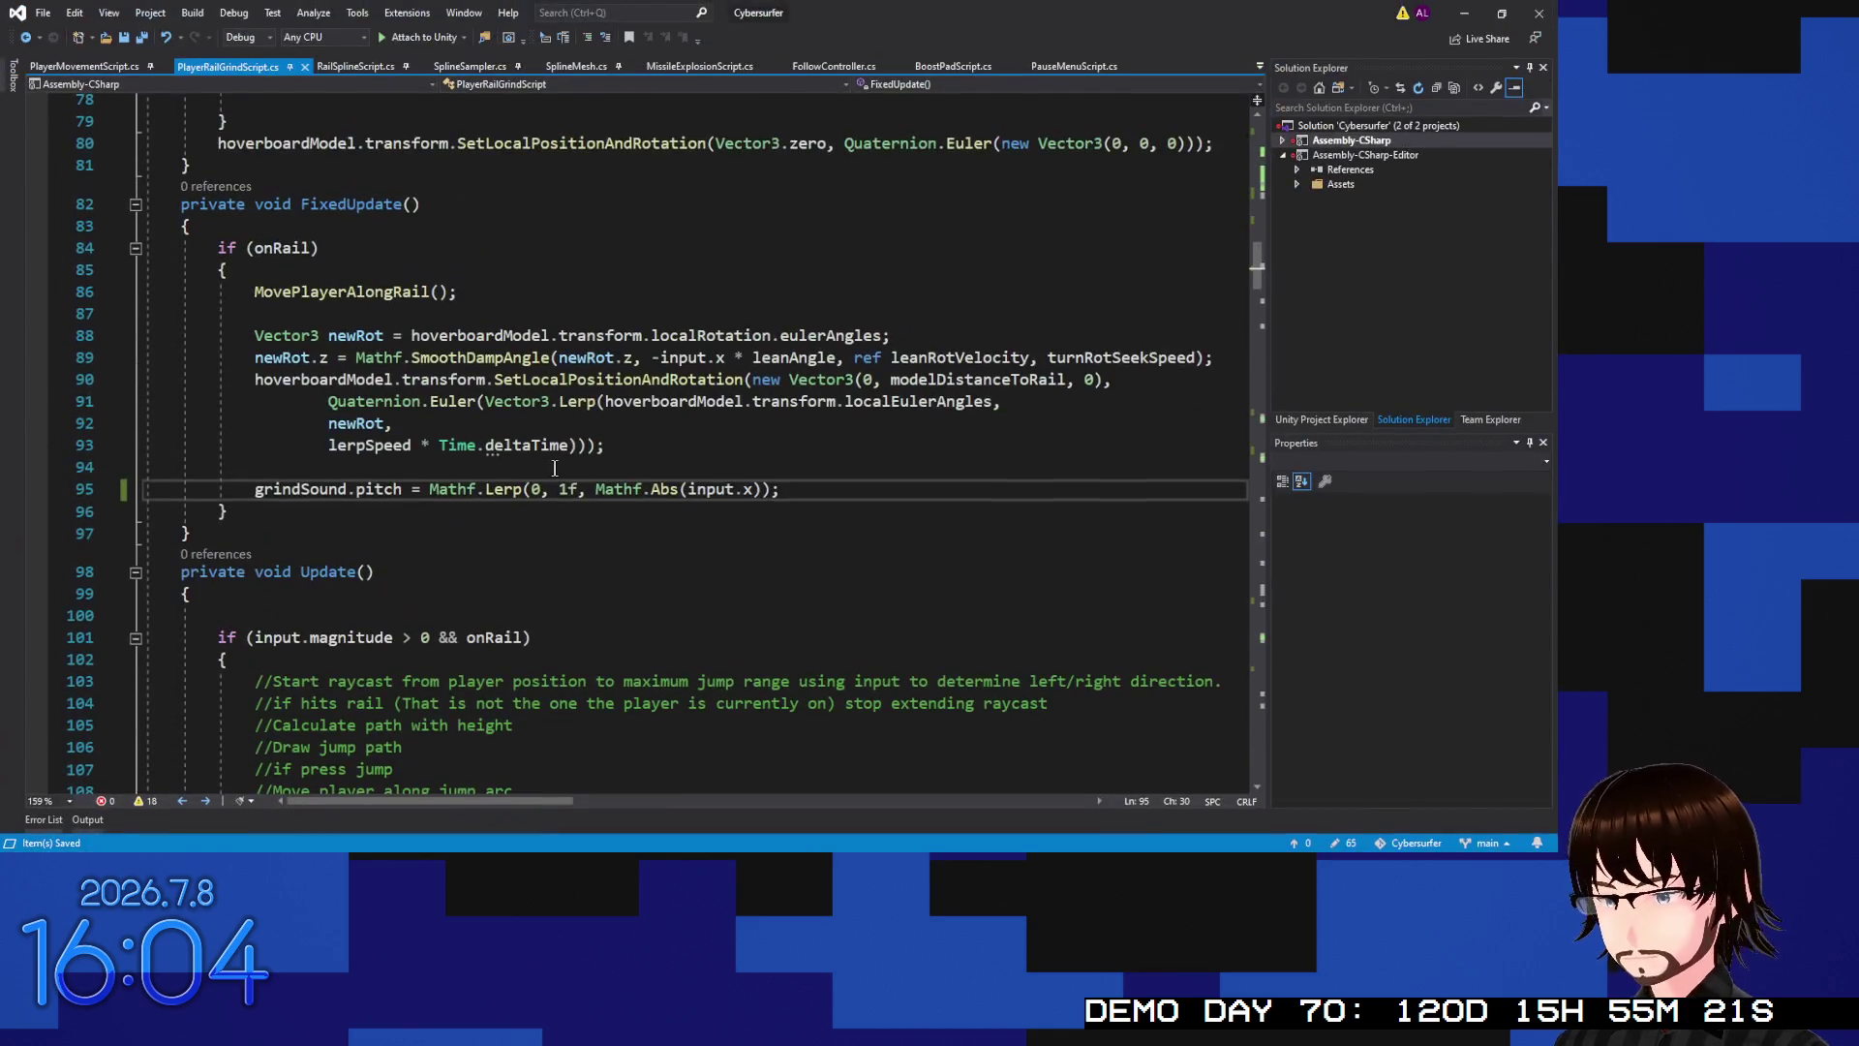
# Change the pitch lerp to Mathf.Lerp(1, 2f, …), save, and start play mode in Unity
pyautogui.click(532, 490)
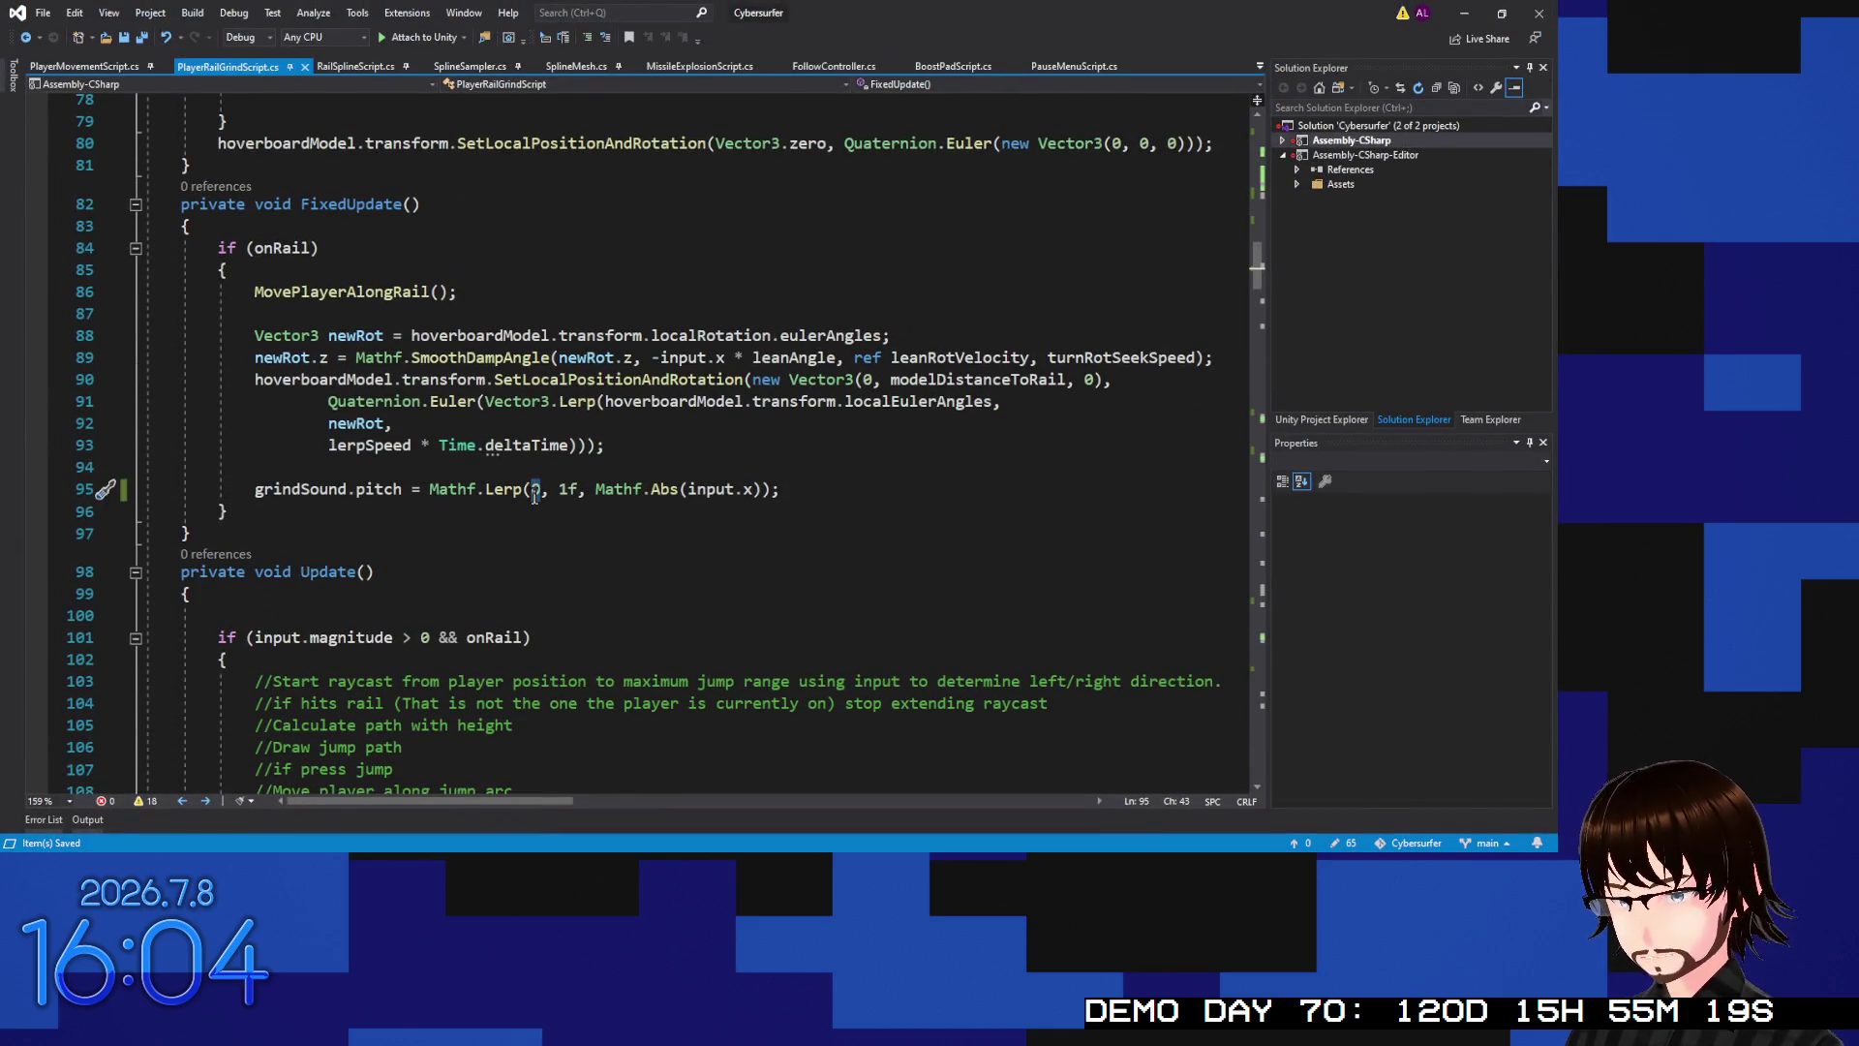
pyautogui.press('Delete')
pyautogui.write('1')
pyautogui.press('Right')
pyautogui.press('Right')
pyautogui.press('Delete')
pyautogui.write('2')
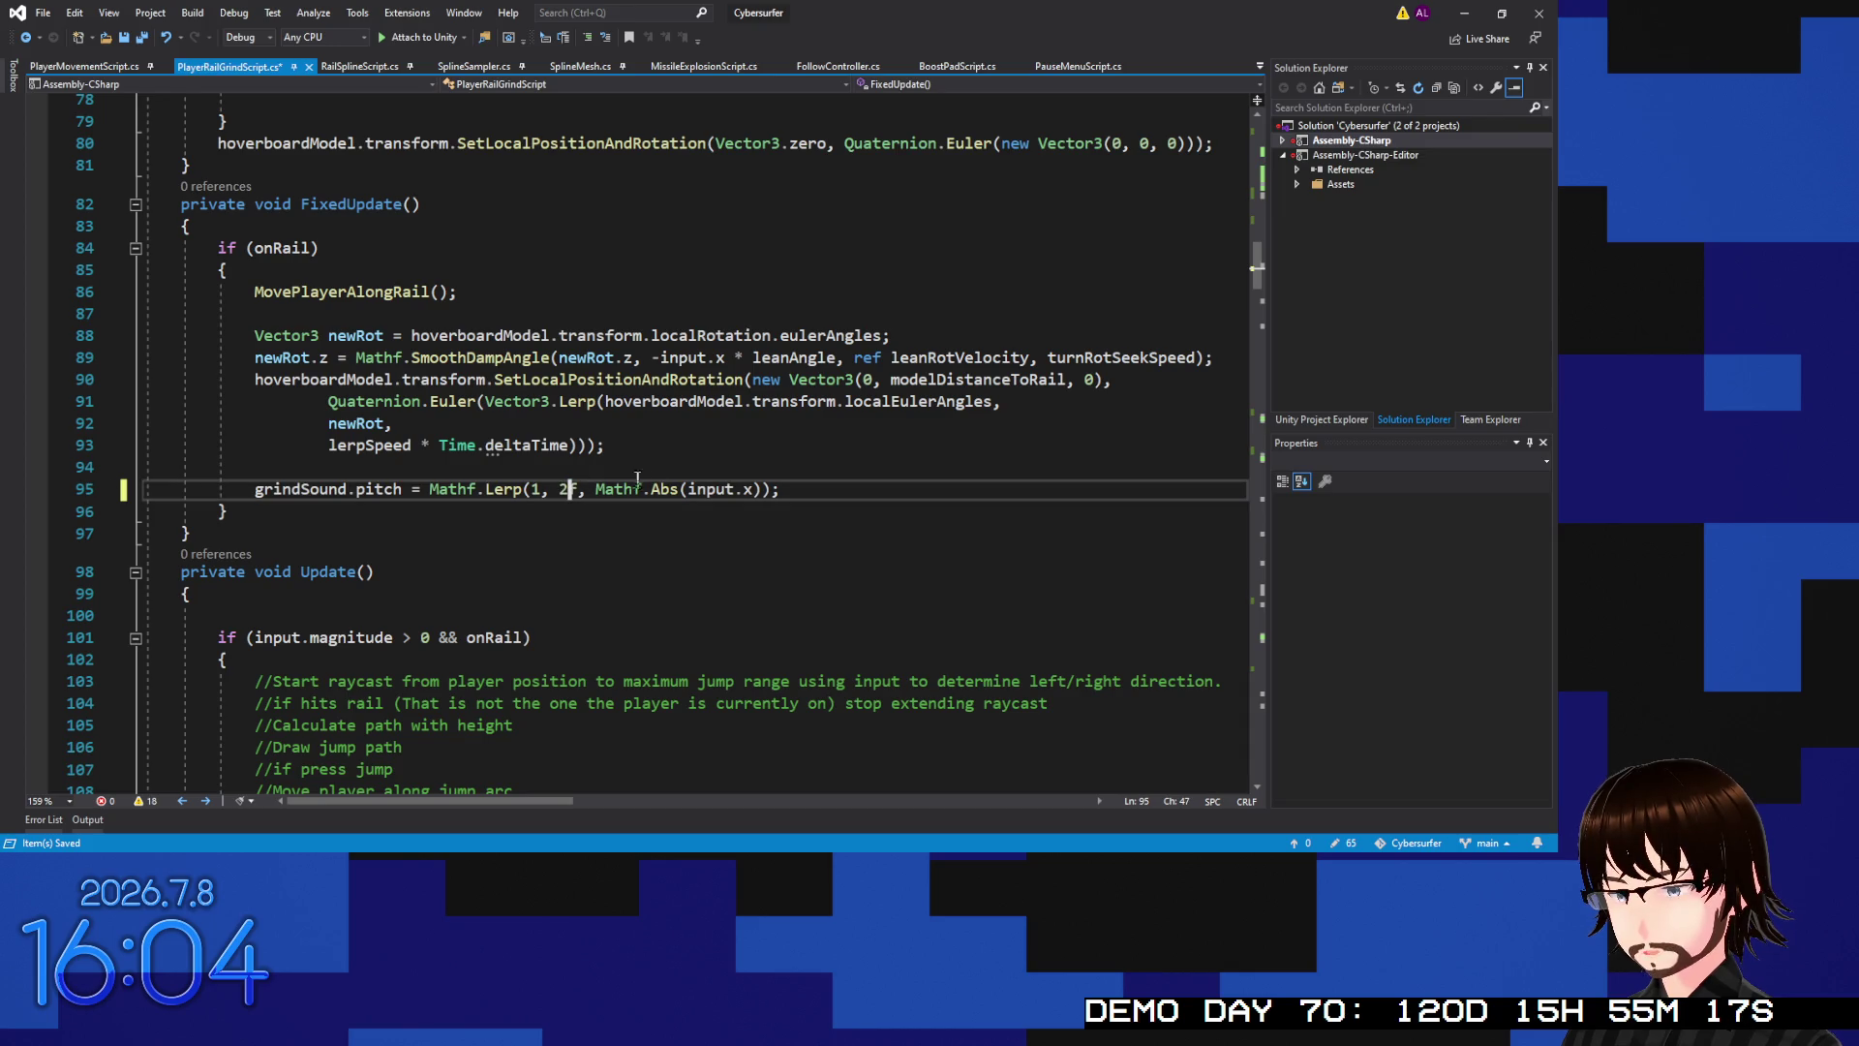
pyautogui.hotkey('ctrl', 's')
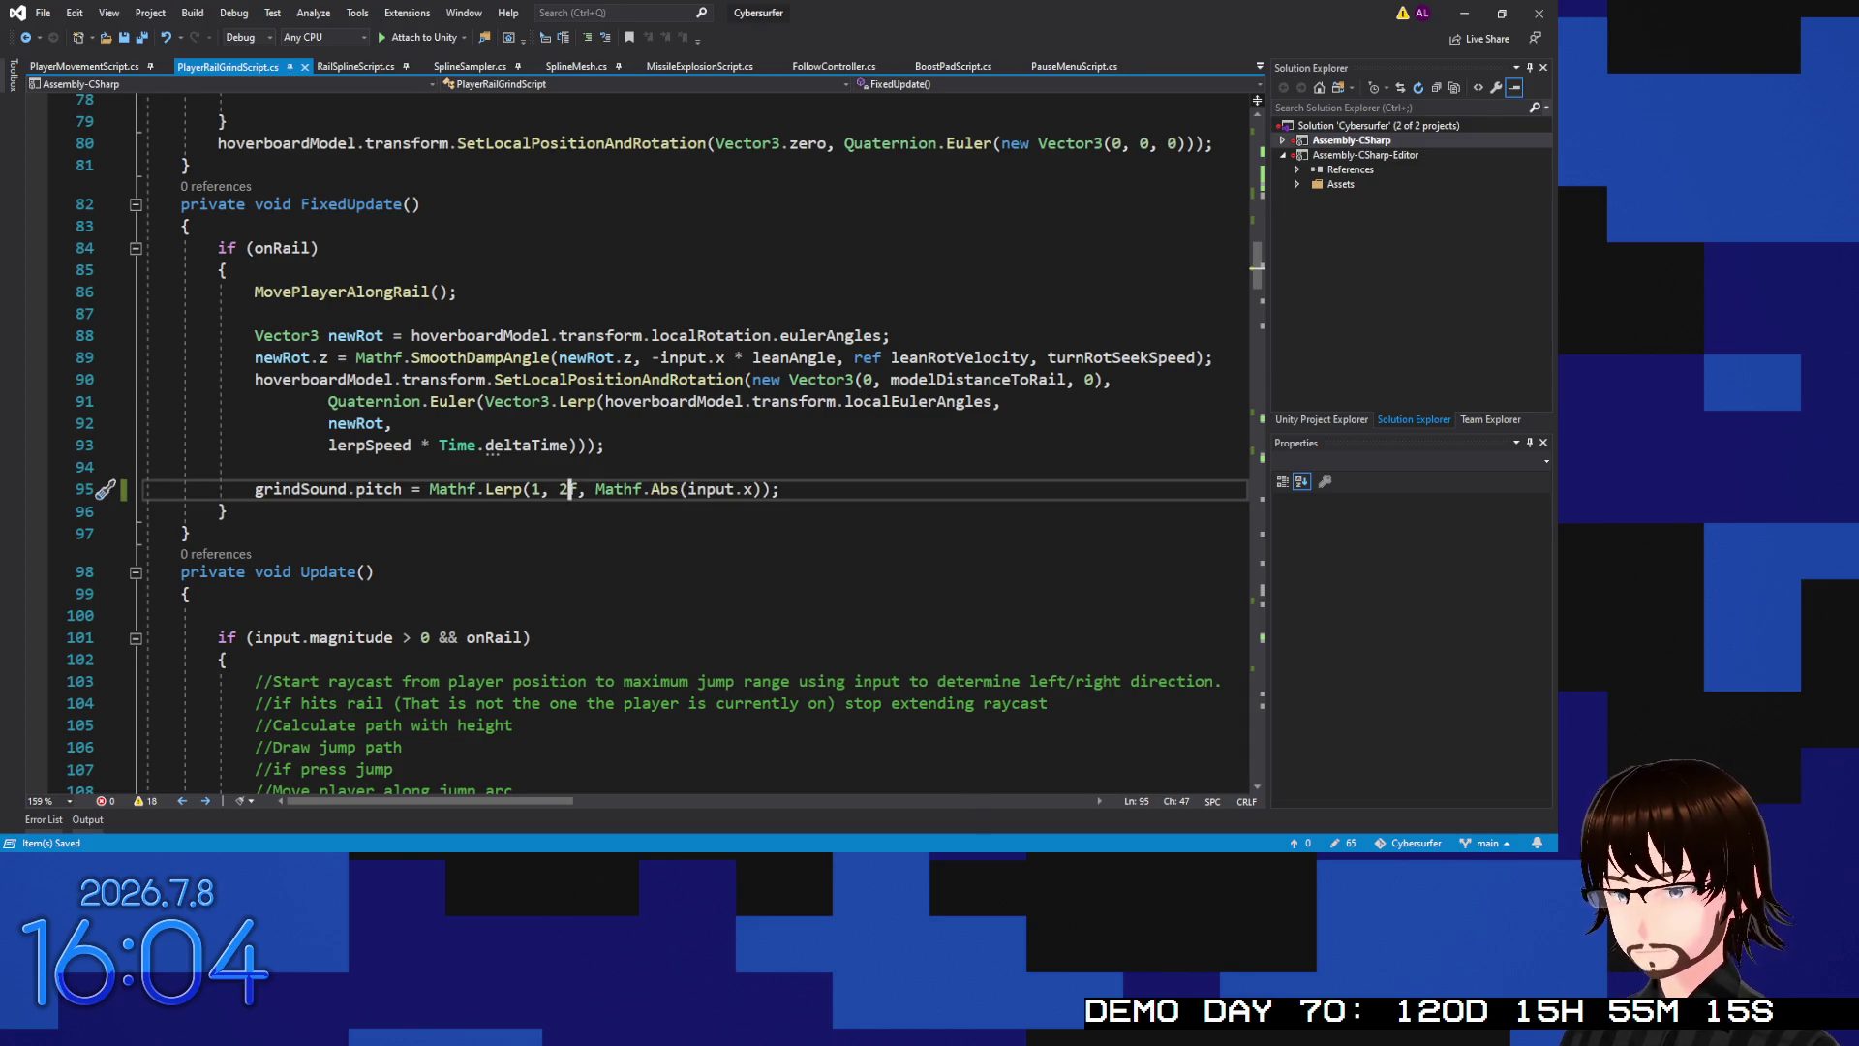
pyautogui.hotkey('alt', 'Tab')
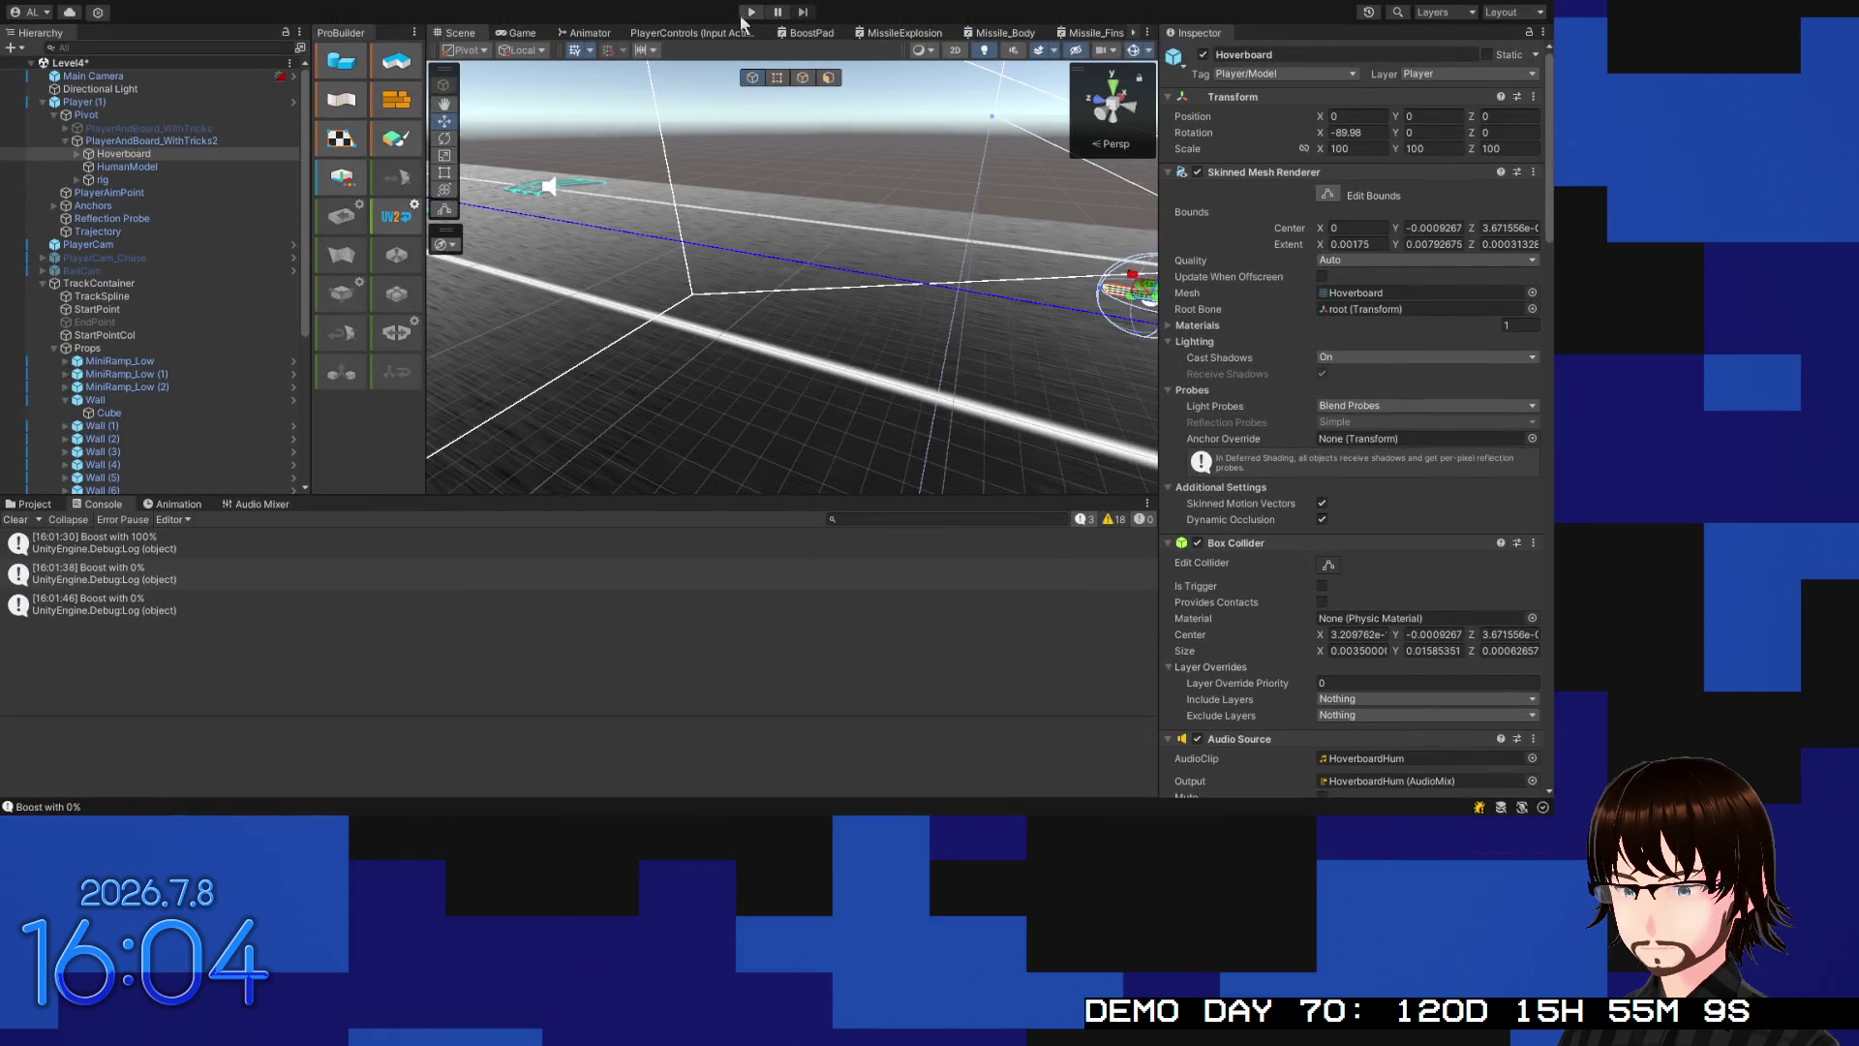
pyautogui.click(745, 13)
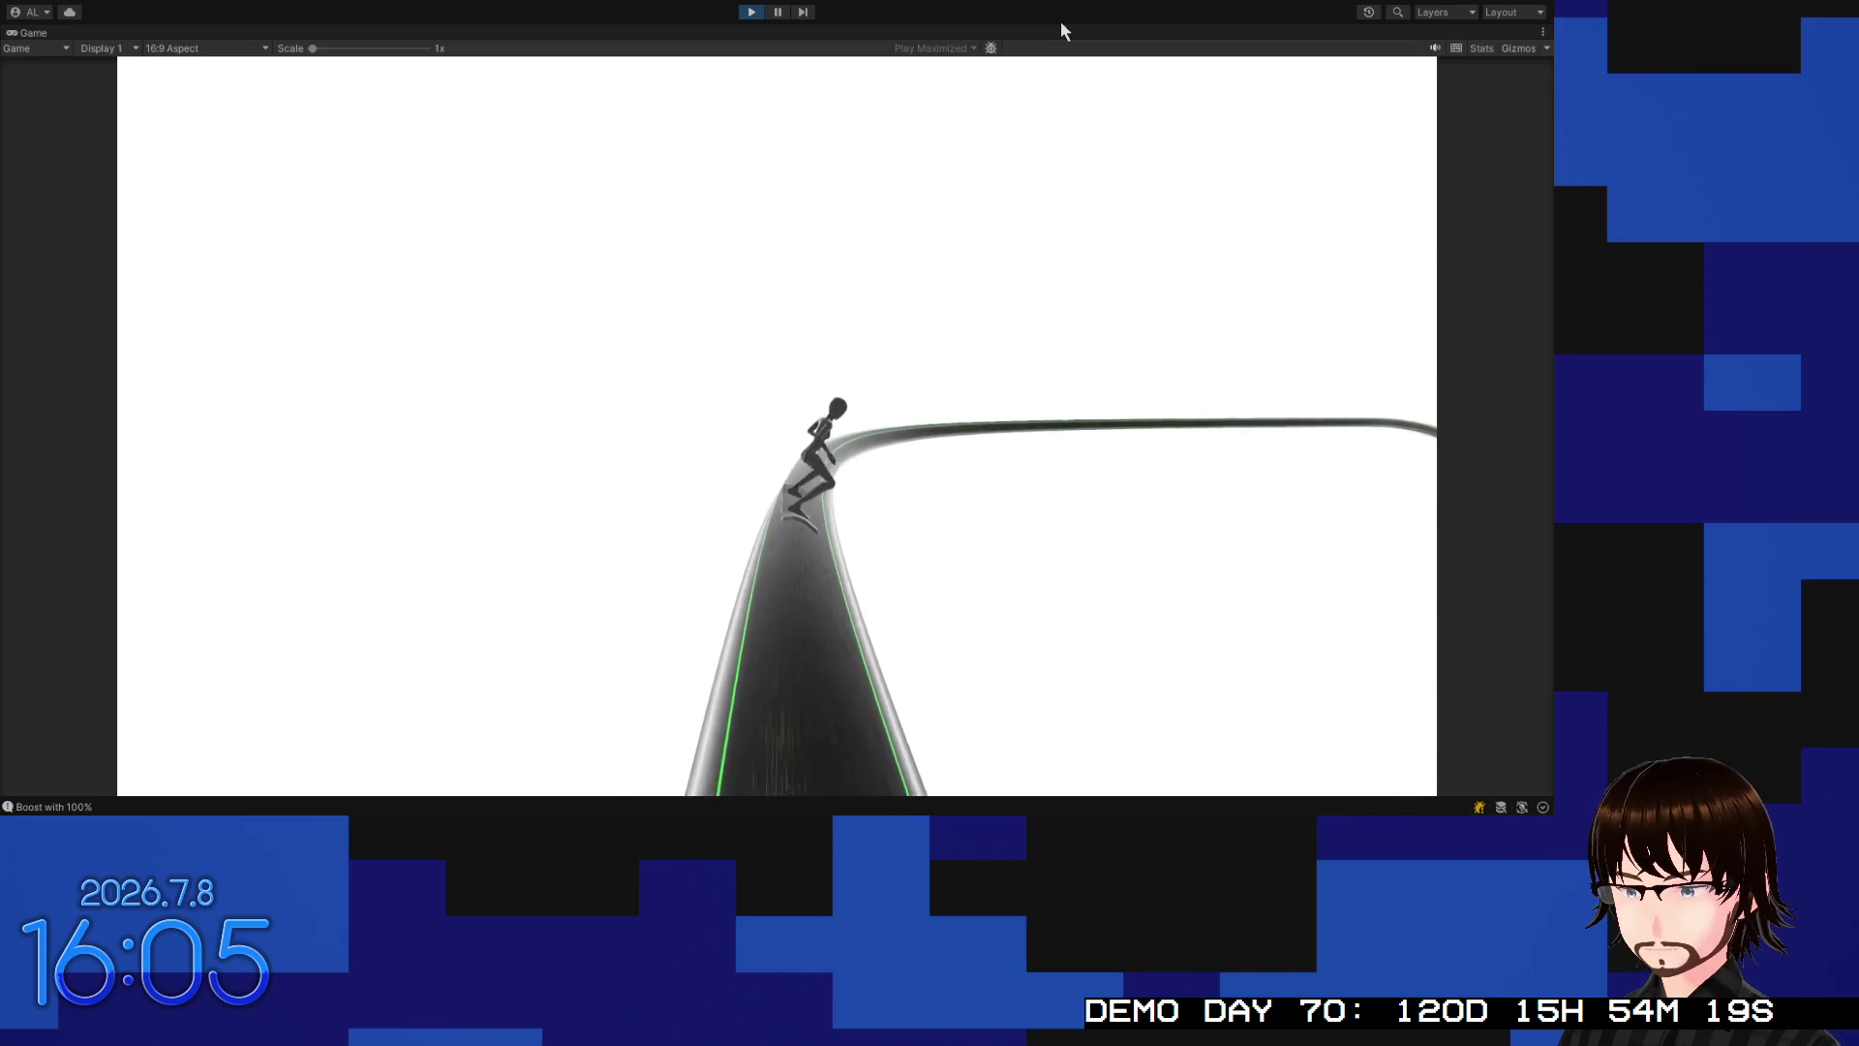
# Stop play mode after grinding with the new 1-to-2 pitch range
pyautogui.click(752, 13)
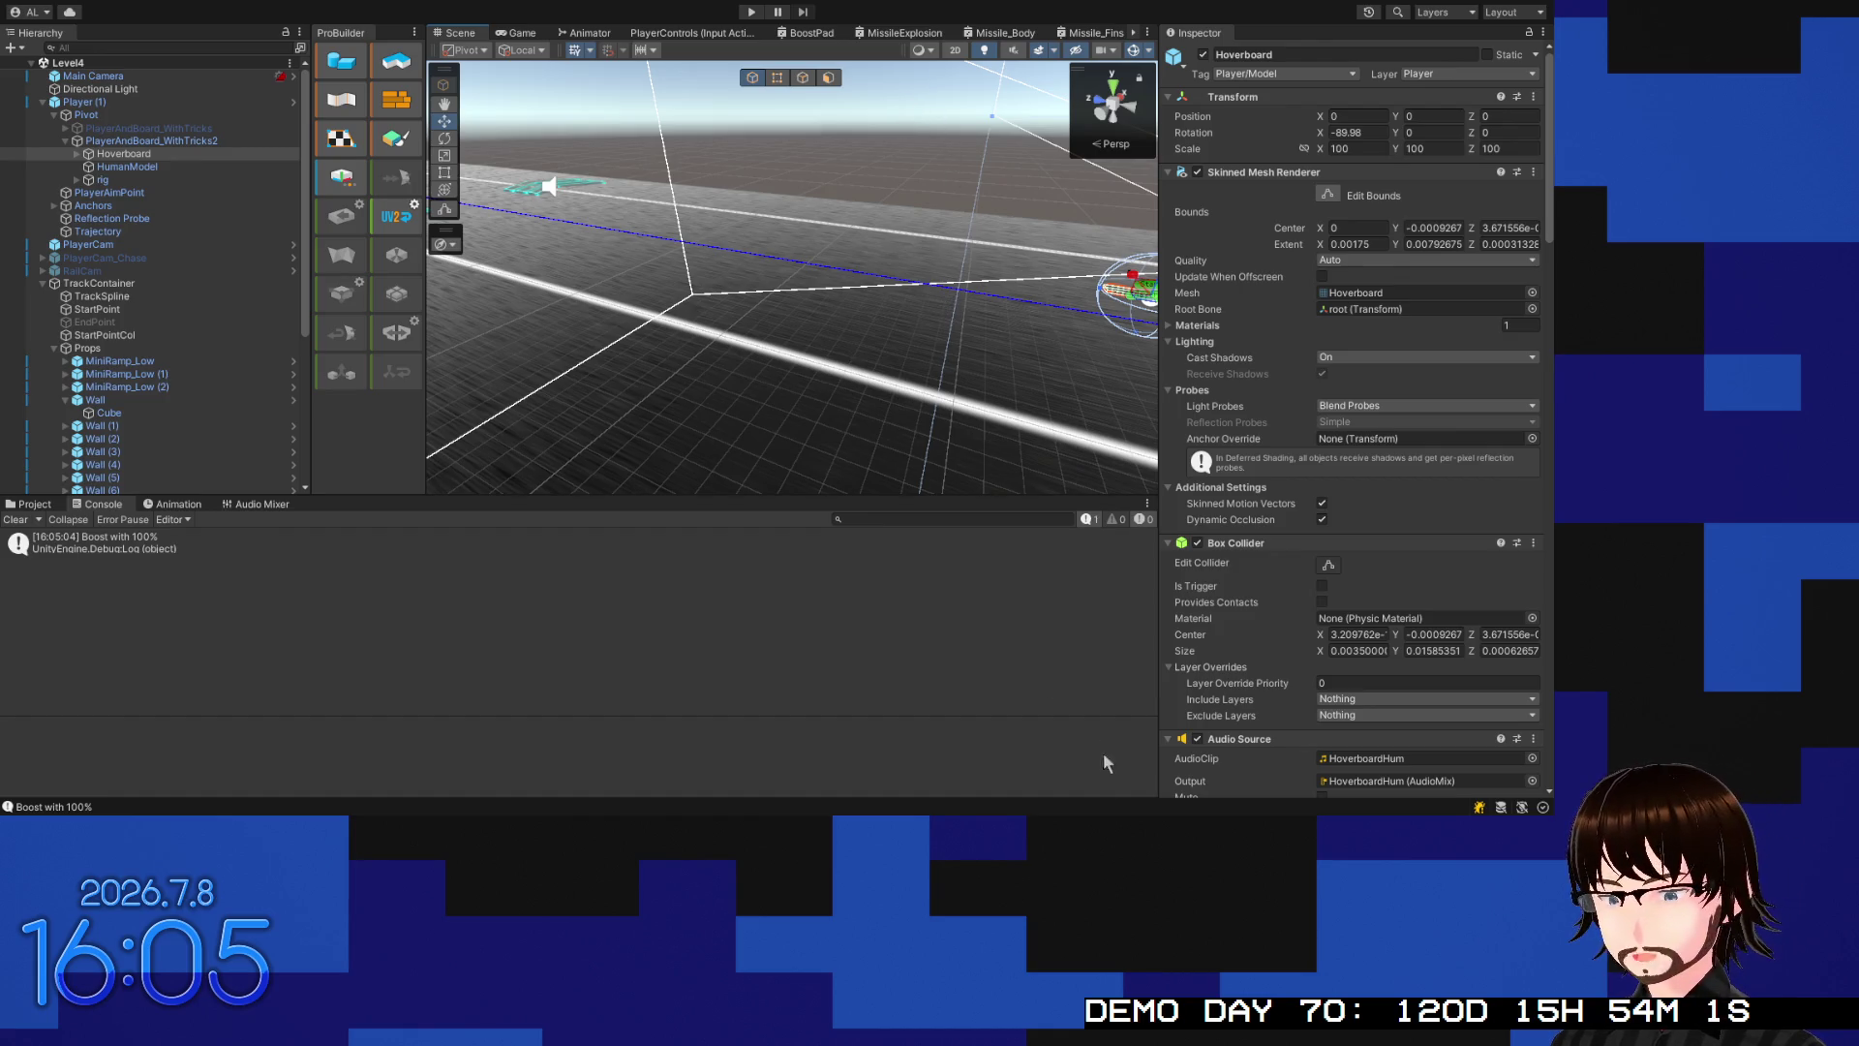
# Bring up PlayerRailGrindScript.cs with line 95 reading Mathf.Lerp(1, 2f, Mathf.Abs(input.x))
pyautogui.hotkey('alt', 'Tab')
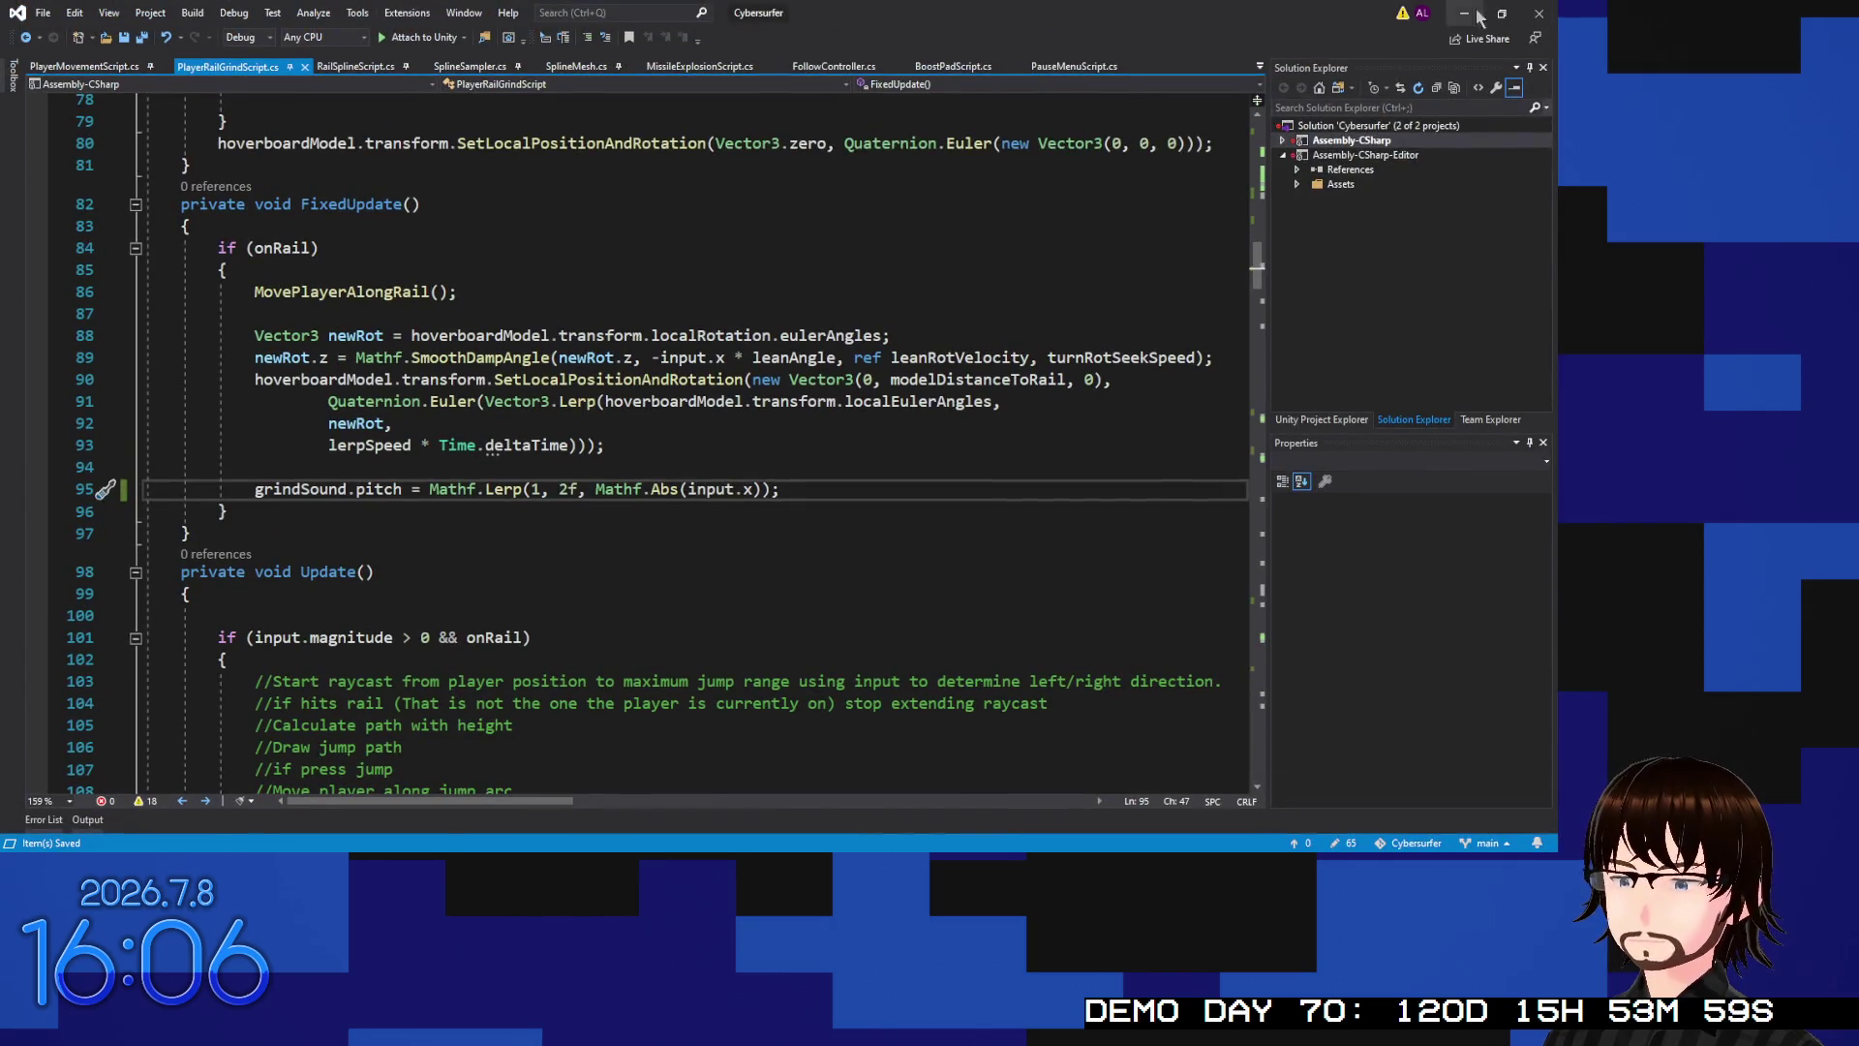